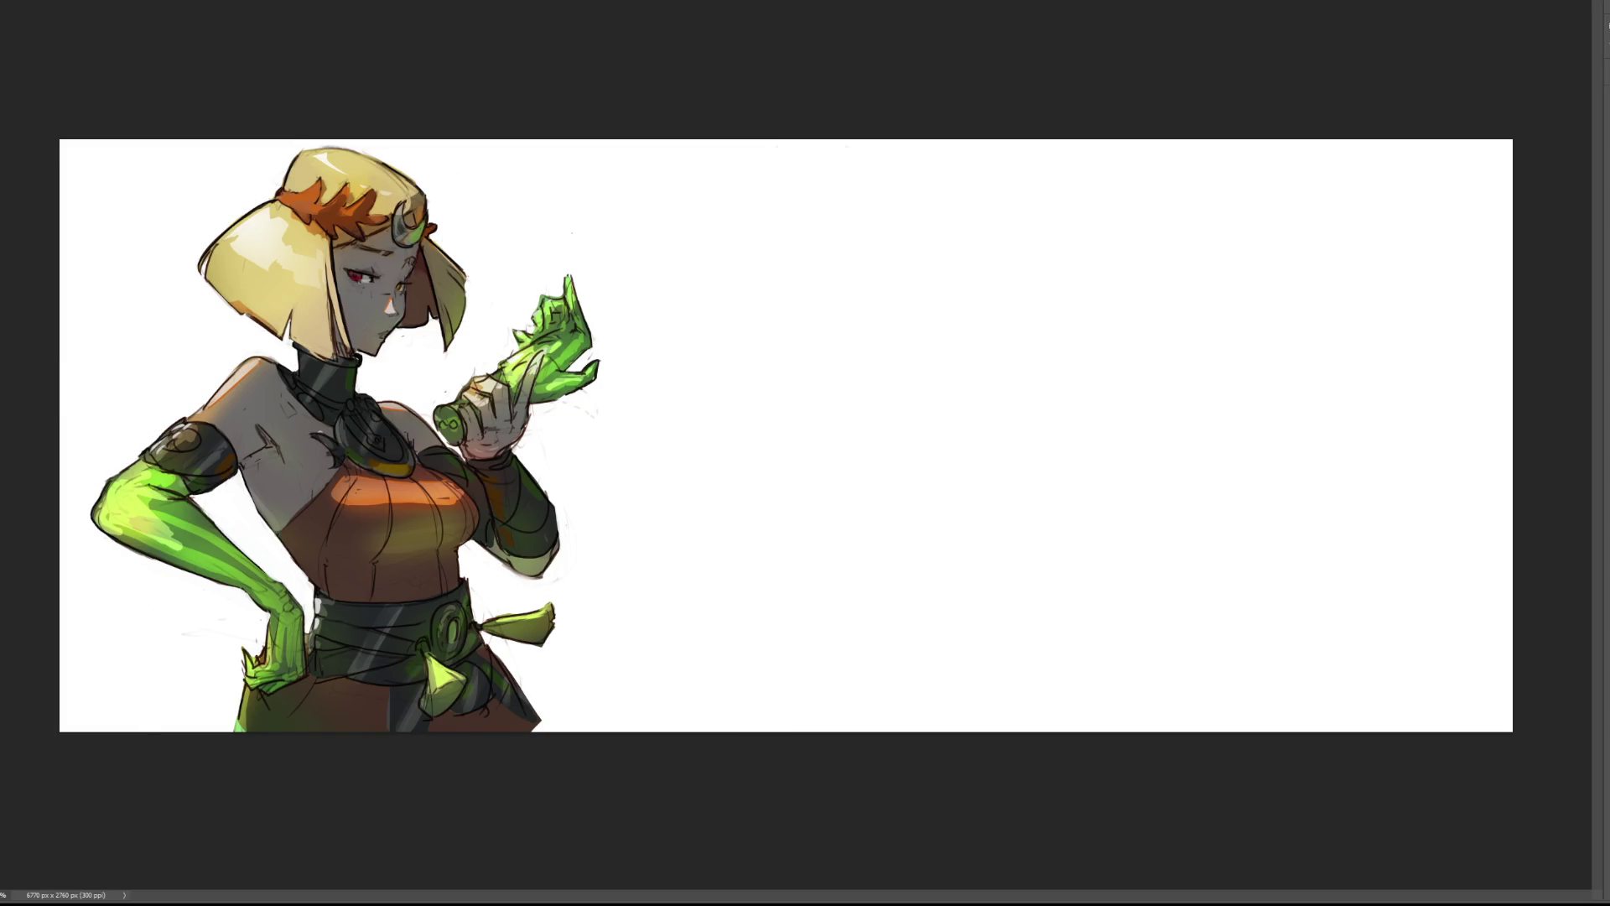
Zoom in on the canvas and shrink the brush to a fine tip.
{"action": "key", "text": "ctrl+plus"}
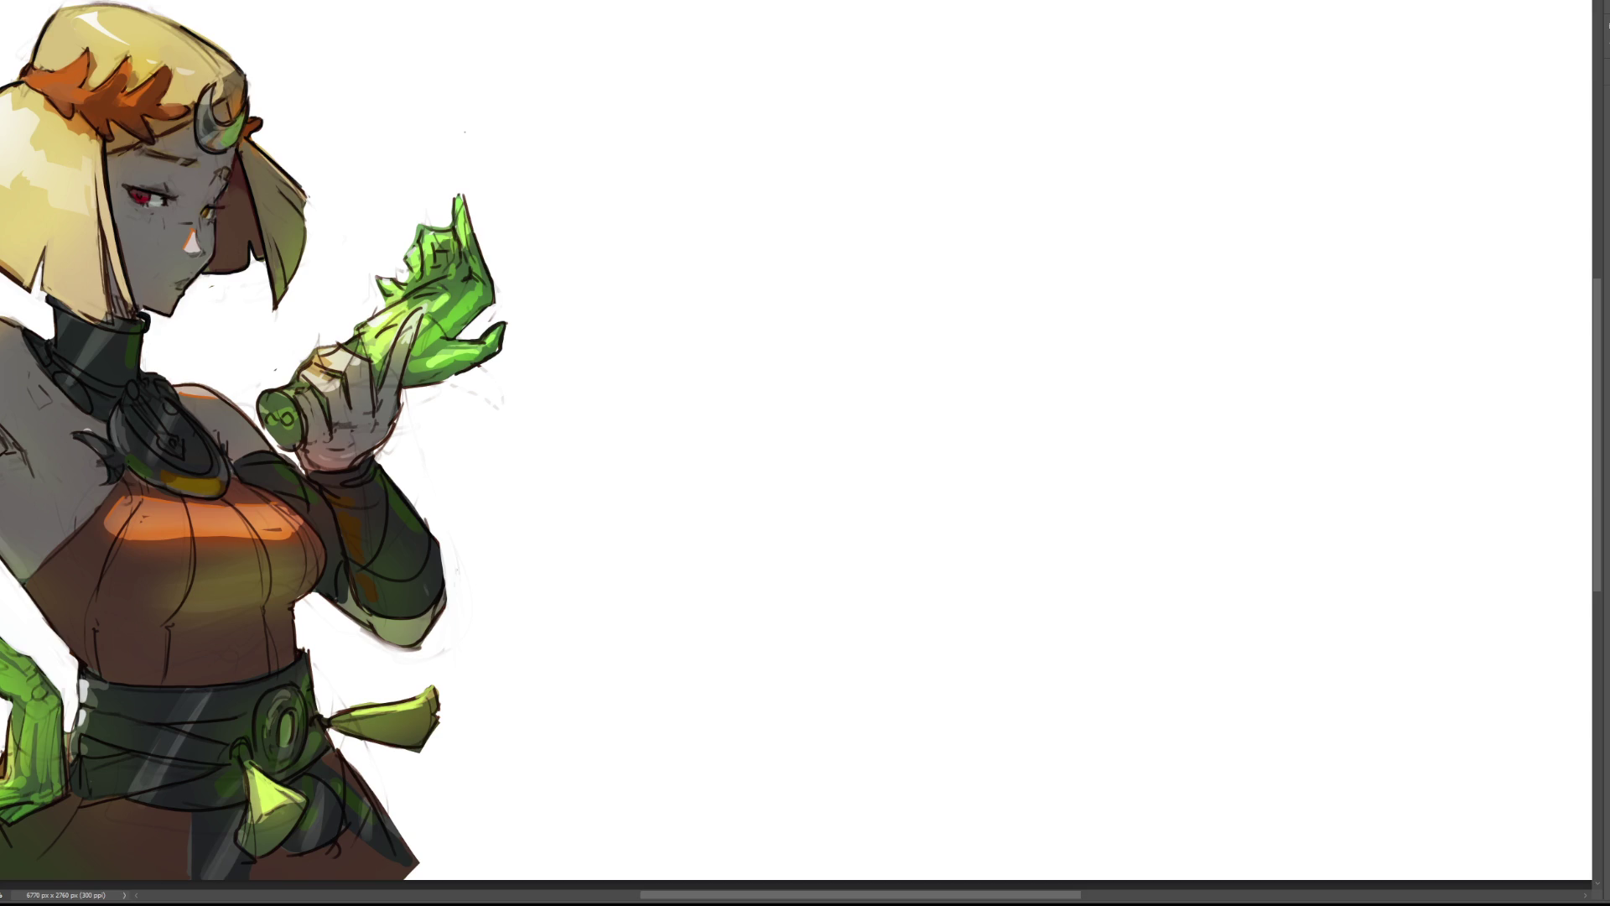
{"action": "key", "text": "bracketleft"}
Sketch a rough eye, then cut the strokes and paste them back.
{"action": "left_click_drag", "start_coordinate": [757, 286], "coordinate": [821, 248]}
{"action": "mouse_move", "coordinate": [832, 243]}
{"action": "left_mouse_down"}
{"action": "mouse_move", "coordinate": [838, 278]}
{"action": "mouse_move", "coordinate": [823, 246]}
{"action": "mouse_move", "coordinate": [861, 245]}
{"action": "left_mouse_up"}
{"action": "left_click_drag", "start_coordinate": [800, 299], "coordinate": [766, 295]}
{"action": "left_click_drag", "start_coordinate": [626, 144], "coordinate": [1205, 568]}
{"action": "key", "text": "Delete"}
{"action": "key", "text": "ctrl+d"}
{"action": "key", "text": "ctrl+v"}
Move the pasted eye sketch higher up with Free Transform, keeping its original size.
{"action": "key", "text": "ctrl+t"}
{"action": "left_click_drag", "start_coordinate": [789, 404], "coordinate": [785, 277]}
{"action": "left_click_drag", "start_coordinate": [785, 373], "coordinate": [830, 205]}
{"action": "key", "text": "ctrl+z"}
{"action": "key", "text": "Escape"}
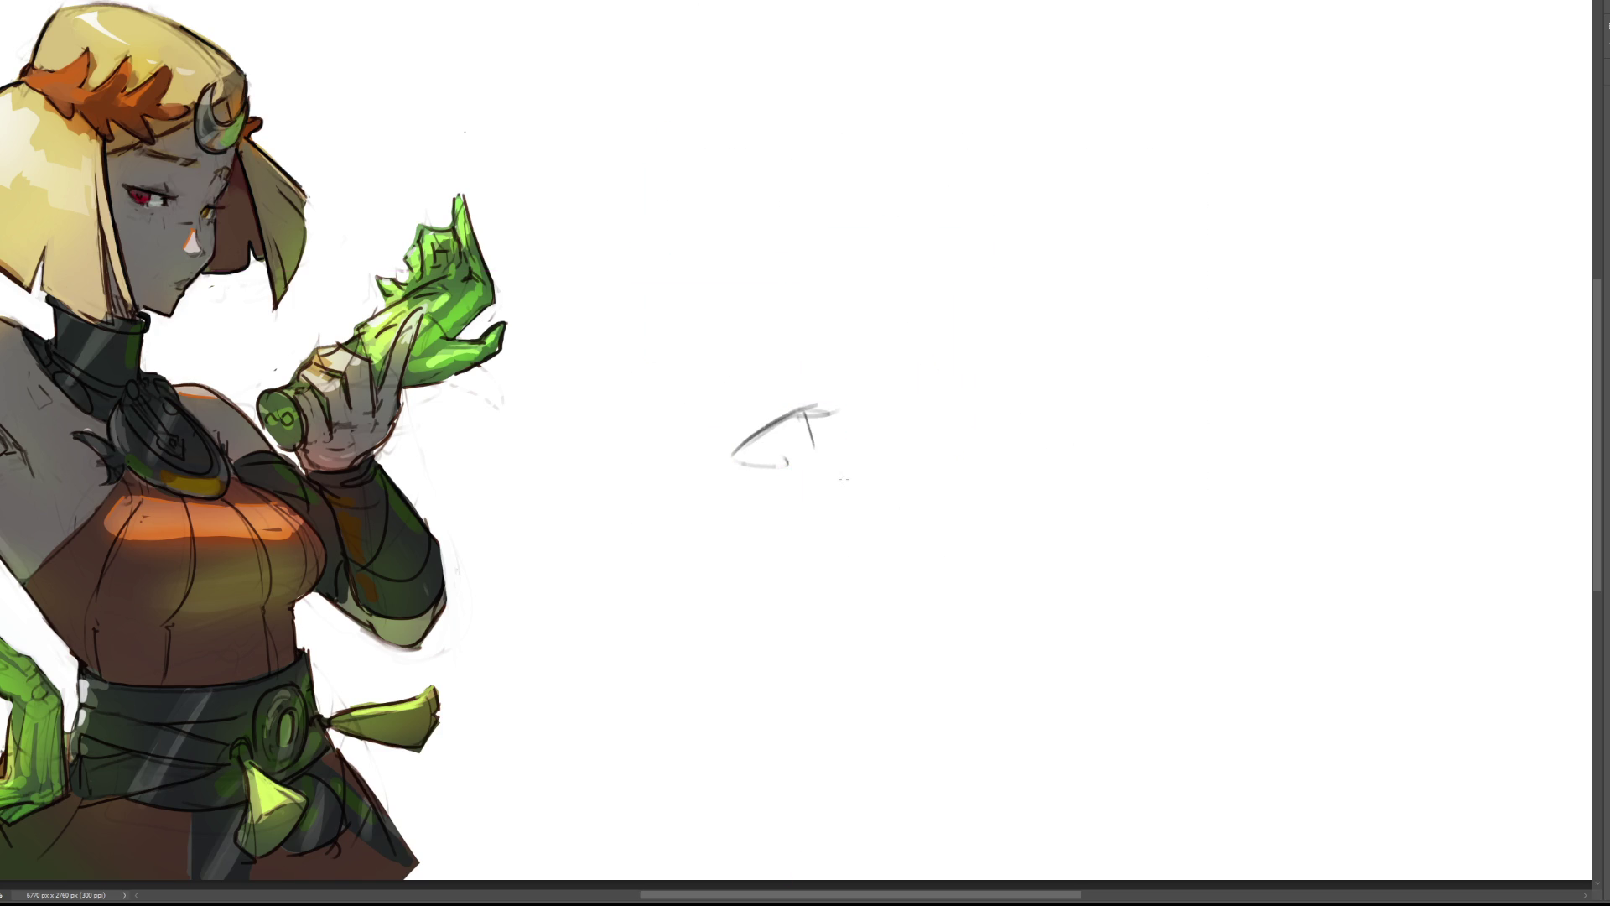
{"action": "key", "text": "ctrl+t"}
{"action": "left_click_drag", "start_coordinate": [810, 453], "coordinate": [830, 244]}
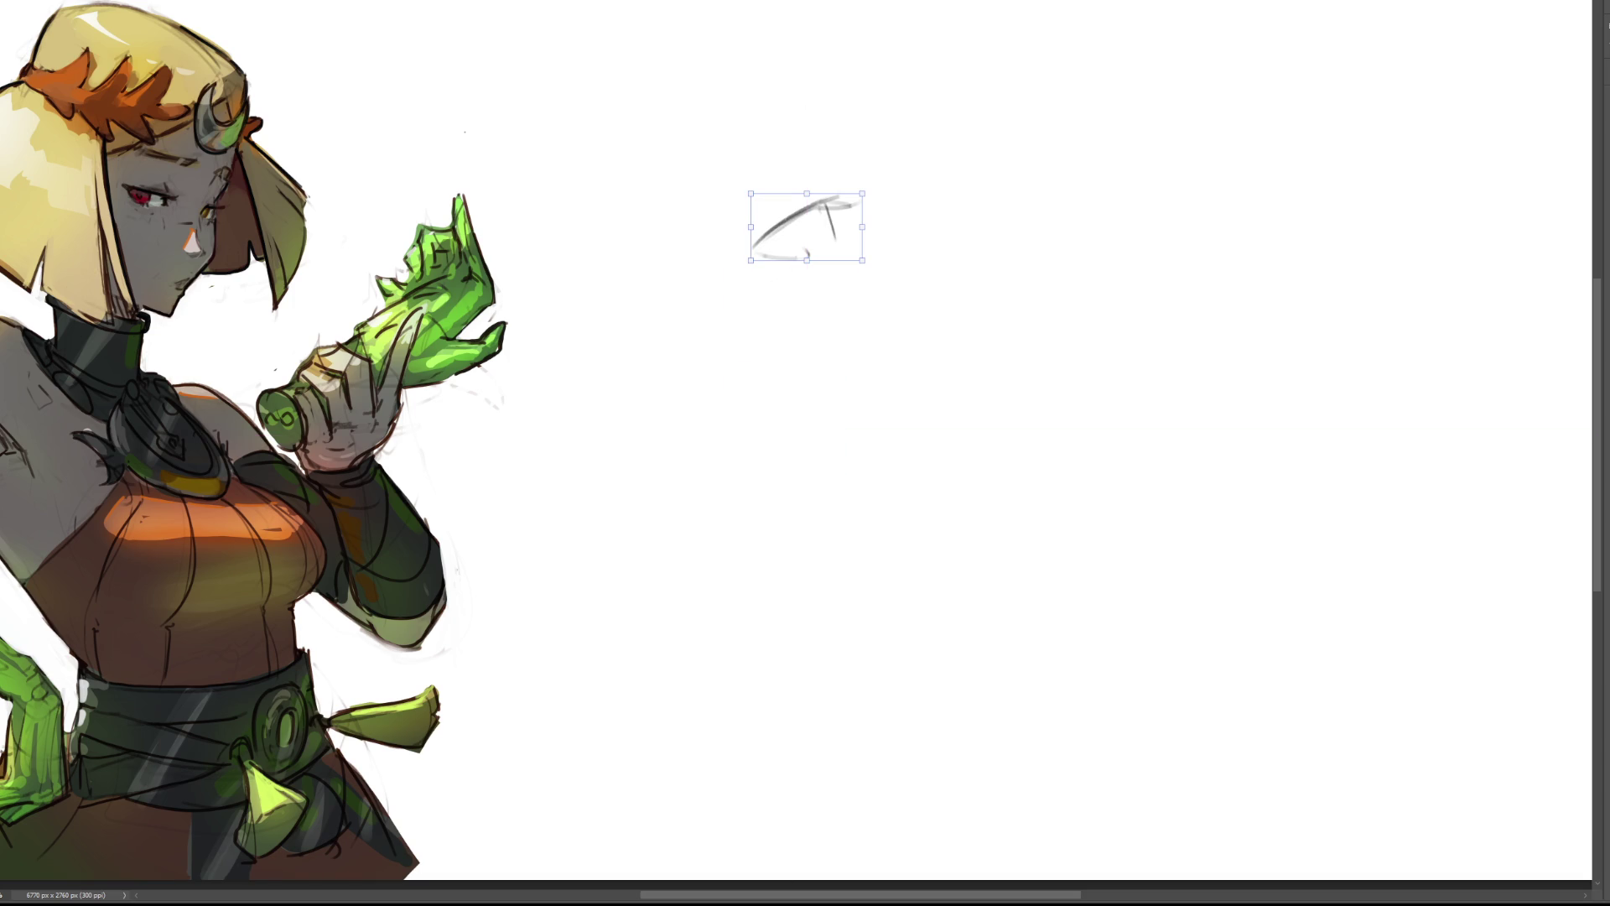
{"action": "key", "text": "Return"}
Add lid, iris and upper eyelid lines, then sketch the second eye beside it.
{"action": "mouse_move", "coordinate": [750, 250]}
{"action": "left_mouse_down"}
{"action": "mouse_move", "coordinate": [864, 244]}
{"action": "mouse_move", "coordinate": [779, 236]}
{"action": "left_mouse_up"}
{"action": "mouse_move", "coordinate": [881, 207]}
{"action": "left_mouse_down"}
{"action": "mouse_move", "coordinate": [782, 231]}
{"action": "mouse_move", "coordinate": [744, 220]}
{"action": "left_mouse_up"}
{"action": "mouse_move", "coordinate": [825, 186]}
{"action": "left_mouse_down"}
{"action": "mouse_move", "coordinate": [787, 216]}
{"action": "mouse_move", "coordinate": [827, 115]}
{"action": "mouse_move", "coordinate": [963, 144]}
{"action": "mouse_move", "coordinate": [946, 205]}
{"action": "mouse_move", "coordinate": [964, 234]}
{"action": "left_mouse_up"}
{"action": "mouse_move", "coordinate": [1000, 177]}
{"action": "left_mouse_down"}
{"action": "mouse_move", "coordinate": [954, 203]}
{"action": "mouse_move", "coordinate": [982, 216]}
{"action": "mouse_move", "coordinate": [988, 194]}
{"action": "mouse_move", "coordinate": [961, 232]}
{"action": "mouse_move", "coordinate": [1001, 222]}
{"action": "mouse_move", "coordinate": [950, 226]}
{"action": "left_mouse_up"}
{"action": "left_click_drag", "start_coordinate": [996, 239], "coordinate": [955, 243]}
Outline the face, jaw, nose, mouth and chin, then fade everything with a large soft eraser.
{"action": "mouse_move", "coordinate": [959, 127]}
{"action": "left_mouse_down"}
{"action": "mouse_move", "coordinate": [928, 267]}
{"action": "mouse_move", "coordinate": [948, 239]}
{"action": "mouse_move", "coordinate": [949, 319]}
{"action": "mouse_move", "coordinate": [998, 309]}
{"action": "mouse_move", "coordinate": [958, 382]}
{"action": "left_mouse_up"}
{"action": "left_click_drag", "start_coordinate": [991, 360], "coordinate": [968, 380]}
{"action": "left_click_drag", "start_coordinate": [946, 301], "coordinate": [914, 311]}
{"action": "left_click_drag", "start_coordinate": [848, 331], "coordinate": [932, 367]}
{"action": "mouse_move", "coordinate": [1003, 283]}
{"action": "left_mouse_down"}
{"action": "mouse_move", "coordinate": [1028, 307]}
{"action": "mouse_move", "coordinate": [1001, 360]}
{"action": "left_mouse_up"}
{"action": "mouse_move", "coordinate": [1003, 355]}
{"action": "left_mouse_down"}
{"action": "mouse_move", "coordinate": [976, 390]}
{"action": "mouse_move", "coordinate": [1012, 412]}
{"action": "mouse_move", "coordinate": [997, 457]}
{"action": "left_mouse_up"}
{"action": "left_click_drag", "start_coordinate": [1011, 257], "coordinate": [1017, 306]}
{"action": "left_click_drag", "start_coordinate": [786, 450], "coordinate": [983, 485]}
{"action": "left_click_drag", "start_coordinate": [1025, 409], "coordinate": [1056, 408]}
{"action": "left_click_drag", "start_coordinate": [1035, 465], "coordinate": [1015, 506]}
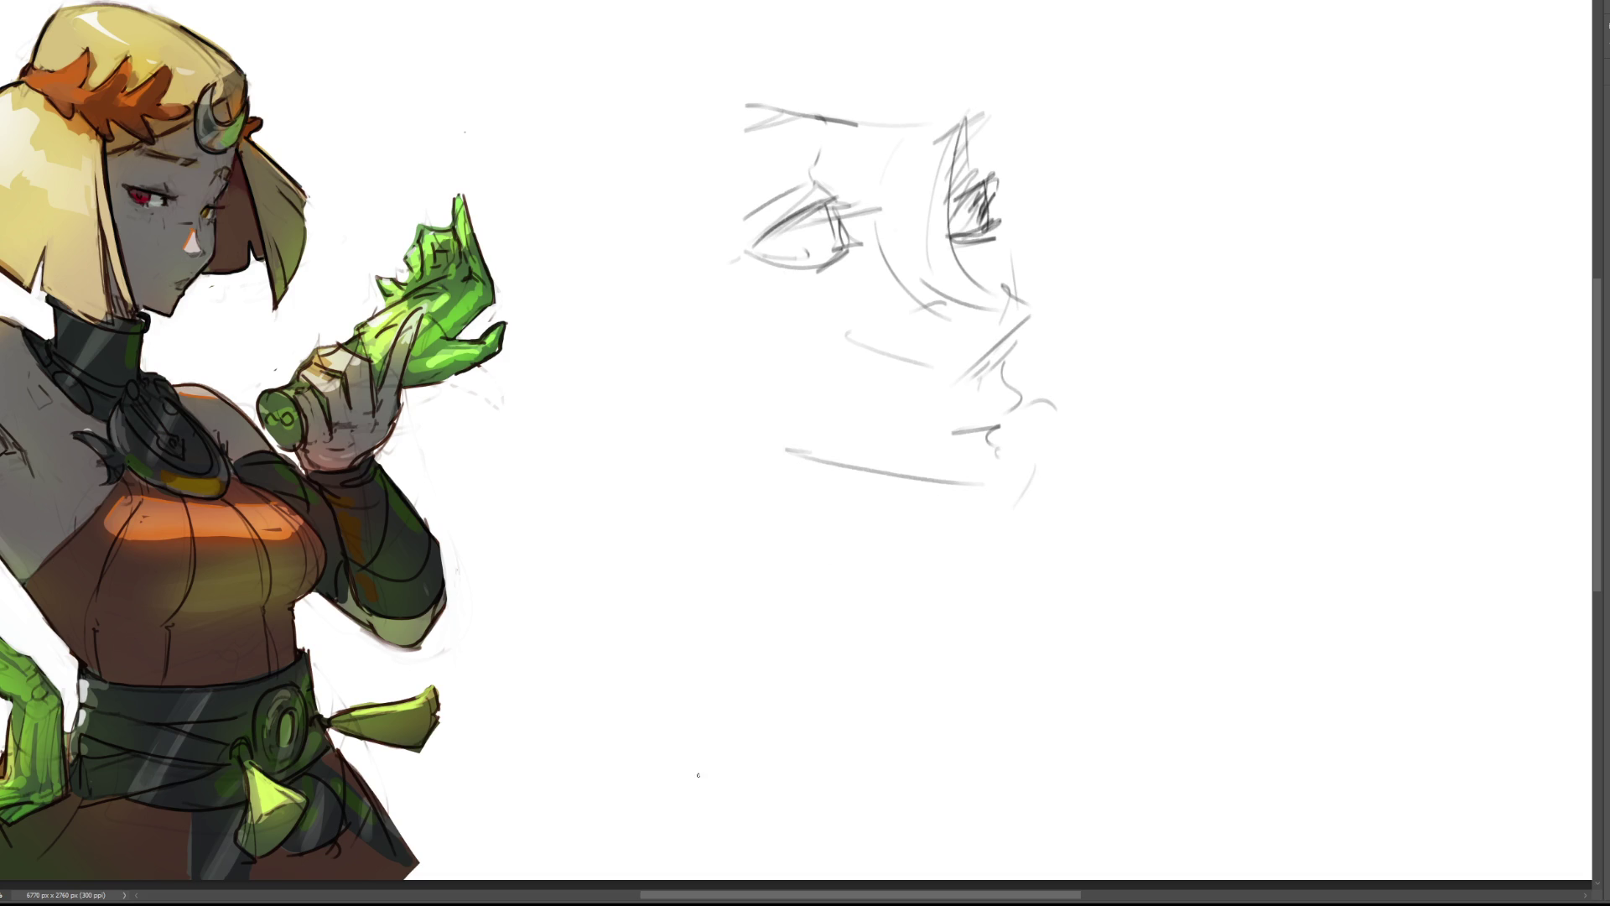
{"action": "key", "text": "e"}
{"action": "mouse_move", "coordinate": [540, 485]}
{"action": "left_mouse_down"}
{"action": "mouse_move", "coordinate": [833, 270]}
{"action": "mouse_move", "coordinate": [701, 179]}
{"action": "mouse_move", "coordinate": [922, 312]}
{"action": "mouse_move", "coordinate": [984, 515]}
{"action": "mouse_move", "coordinate": [899, 486]}
{"action": "mouse_move", "coordinate": [956, 112]}
{"action": "mouse_move", "coordinate": [826, 125]}
{"action": "mouse_move", "coordinate": [1035, 449]}
{"action": "mouse_move", "coordinate": [967, 571]}
{"action": "mouse_move", "coordinate": [902, 478]}
{"action": "left_mouse_up"}
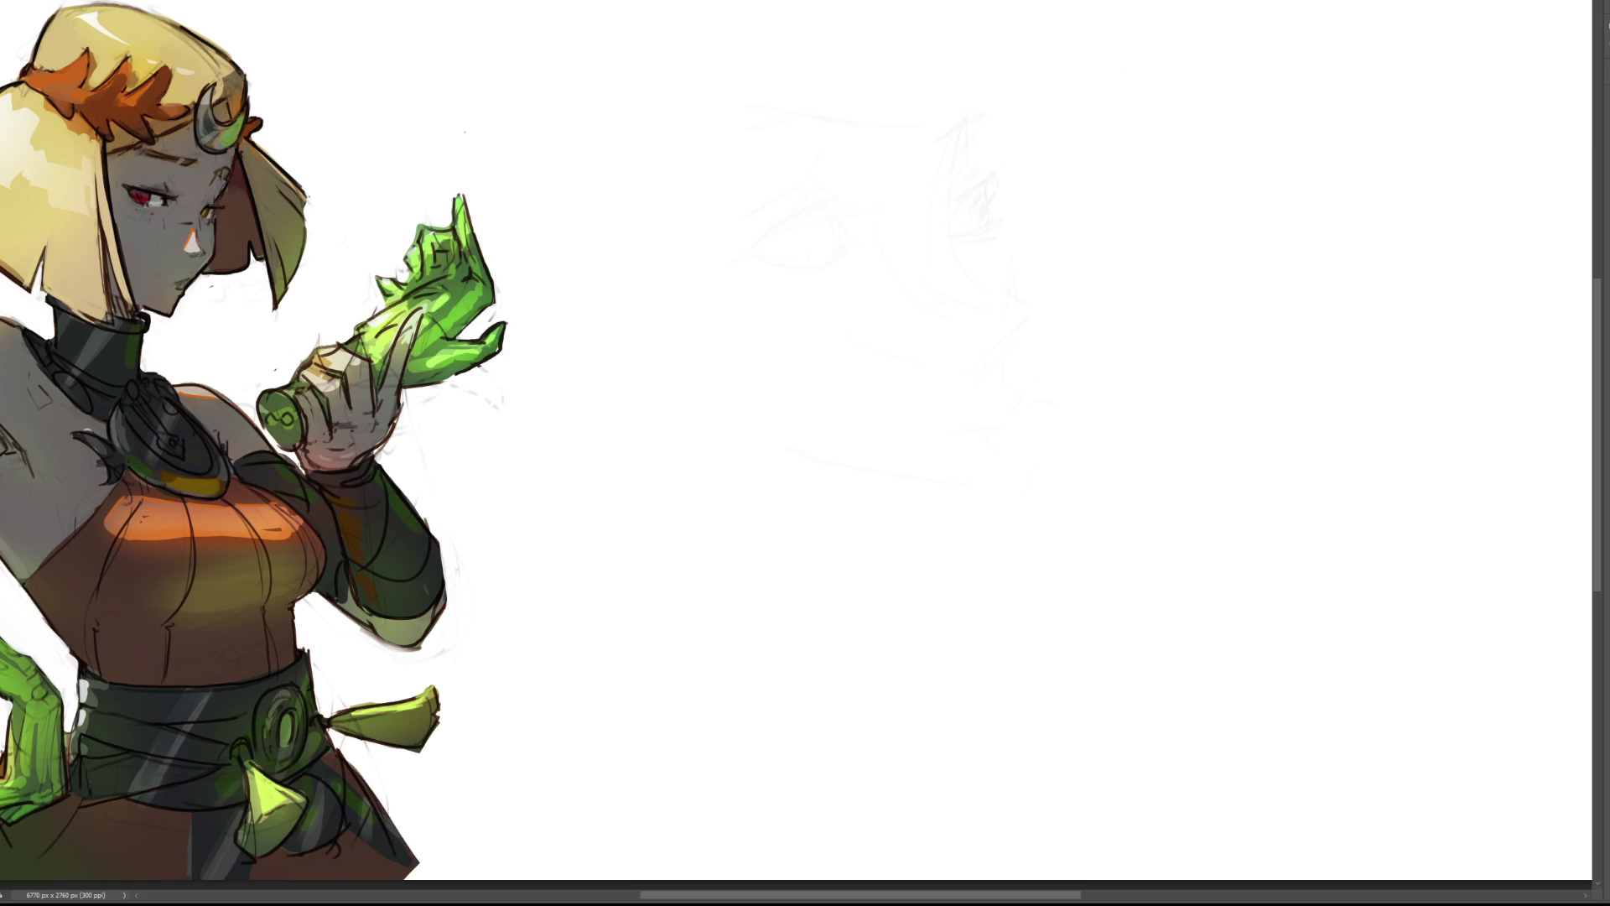
Draw the round head outline with bob hair arcs and a chin curve.
{"action": "mouse_move", "coordinate": [876, 84]}
{"action": "left_mouse_down"}
{"action": "mouse_move", "coordinate": [865, 173]}
{"action": "mouse_move", "coordinate": [948, 48]}
{"action": "mouse_move", "coordinate": [1014, 154]}
{"action": "mouse_move", "coordinate": [871, 155]}
{"action": "mouse_move", "coordinate": [949, 201]}
{"action": "left_mouse_up"}
{"action": "left_click_drag", "start_coordinate": [1017, 153], "coordinate": [956, 216]}
{"action": "left_click_drag", "start_coordinate": [1028, 99], "coordinate": [1011, 220]}
{"action": "mouse_move", "coordinate": [895, 70]}
{"action": "left_mouse_down"}
{"action": "mouse_move", "coordinate": [823, 199]}
{"action": "mouse_move", "coordinate": [924, 252]}
{"action": "left_mouse_up"}
{"action": "left_click_drag", "start_coordinate": [1032, 124], "coordinate": [1038, 232]}
{"action": "left_click_drag", "start_coordinate": [921, 251], "coordinate": [948, 268]}
{"action": "left_click_drag", "start_coordinate": [1016, 157], "coordinate": [969, 267]}
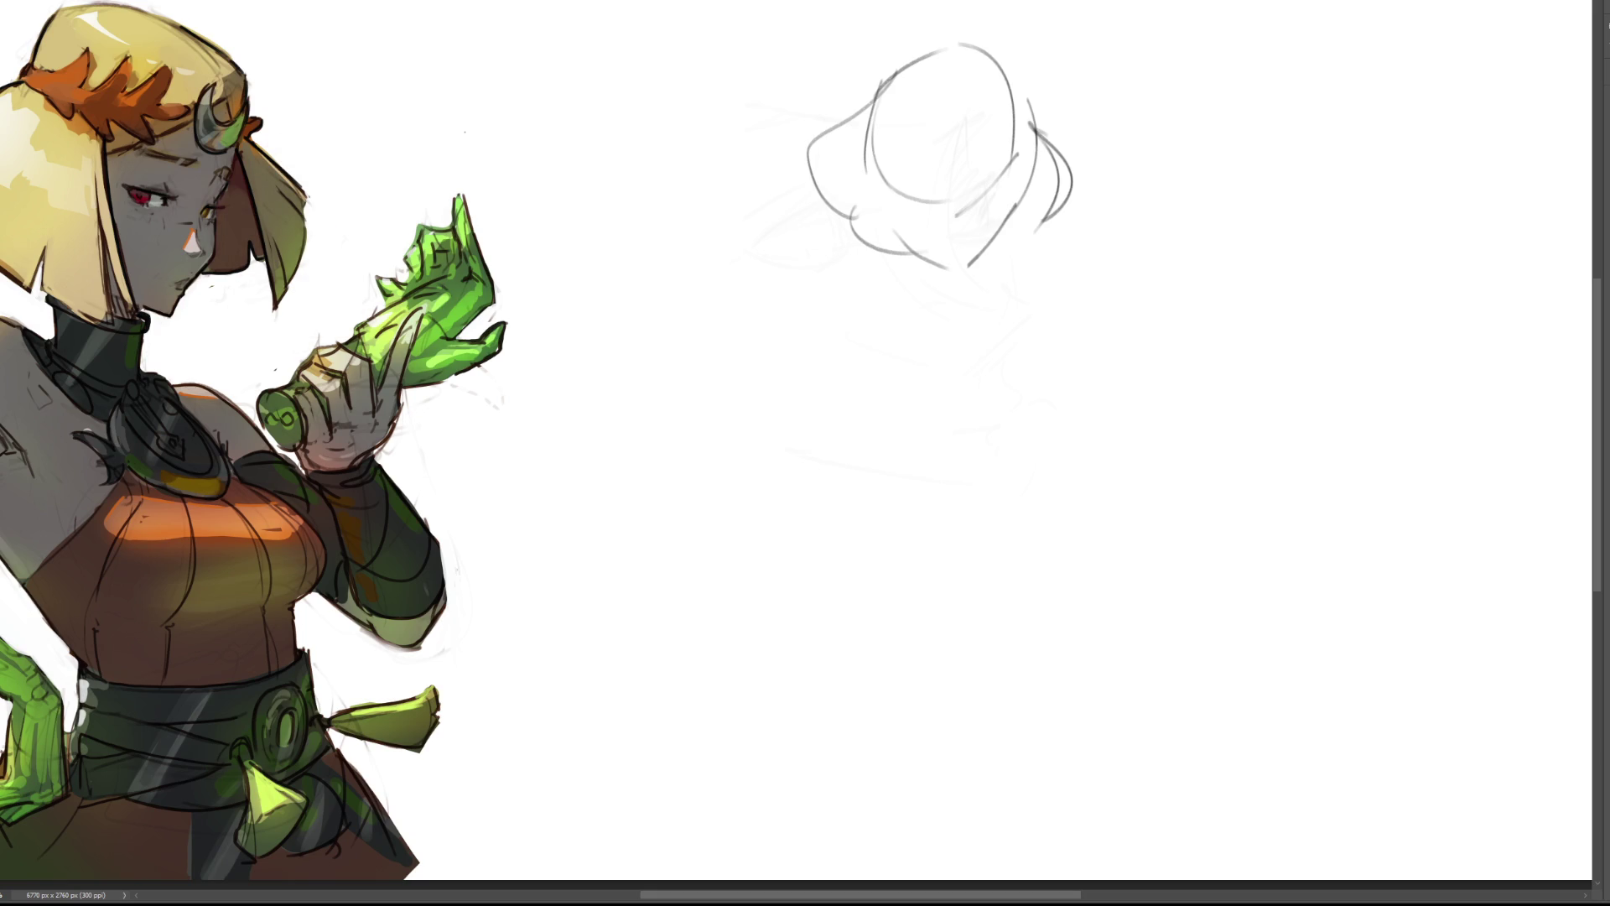
Add chin, jaw and cheek strokes, undoing and redrawing the poor chin lines.
{"action": "mouse_move", "coordinate": [922, 216]}
{"action": "left_mouse_down"}
{"action": "mouse_move", "coordinate": [996, 201]}
{"action": "mouse_move", "coordinate": [953, 199]}
{"action": "left_mouse_up"}
{"action": "mouse_move", "coordinate": [1009, 170]}
{"action": "left_mouse_down"}
{"action": "mouse_move", "coordinate": [972, 258]}
{"action": "mouse_move", "coordinate": [946, 257]}
{"action": "mouse_move", "coordinate": [971, 262]}
{"action": "left_mouse_up"}
{"action": "left_click_drag", "start_coordinate": [896, 208], "coordinate": [922, 257]}
{"action": "mouse_move", "coordinate": [900, 210]}
{"action": "left_mouse_down"}
{"action": "mouse_move", "coordinate": [926, 172]}
{"action": "mouse_move", "coordinate": [981, 155]}
{"action": "left_mouse_up"}
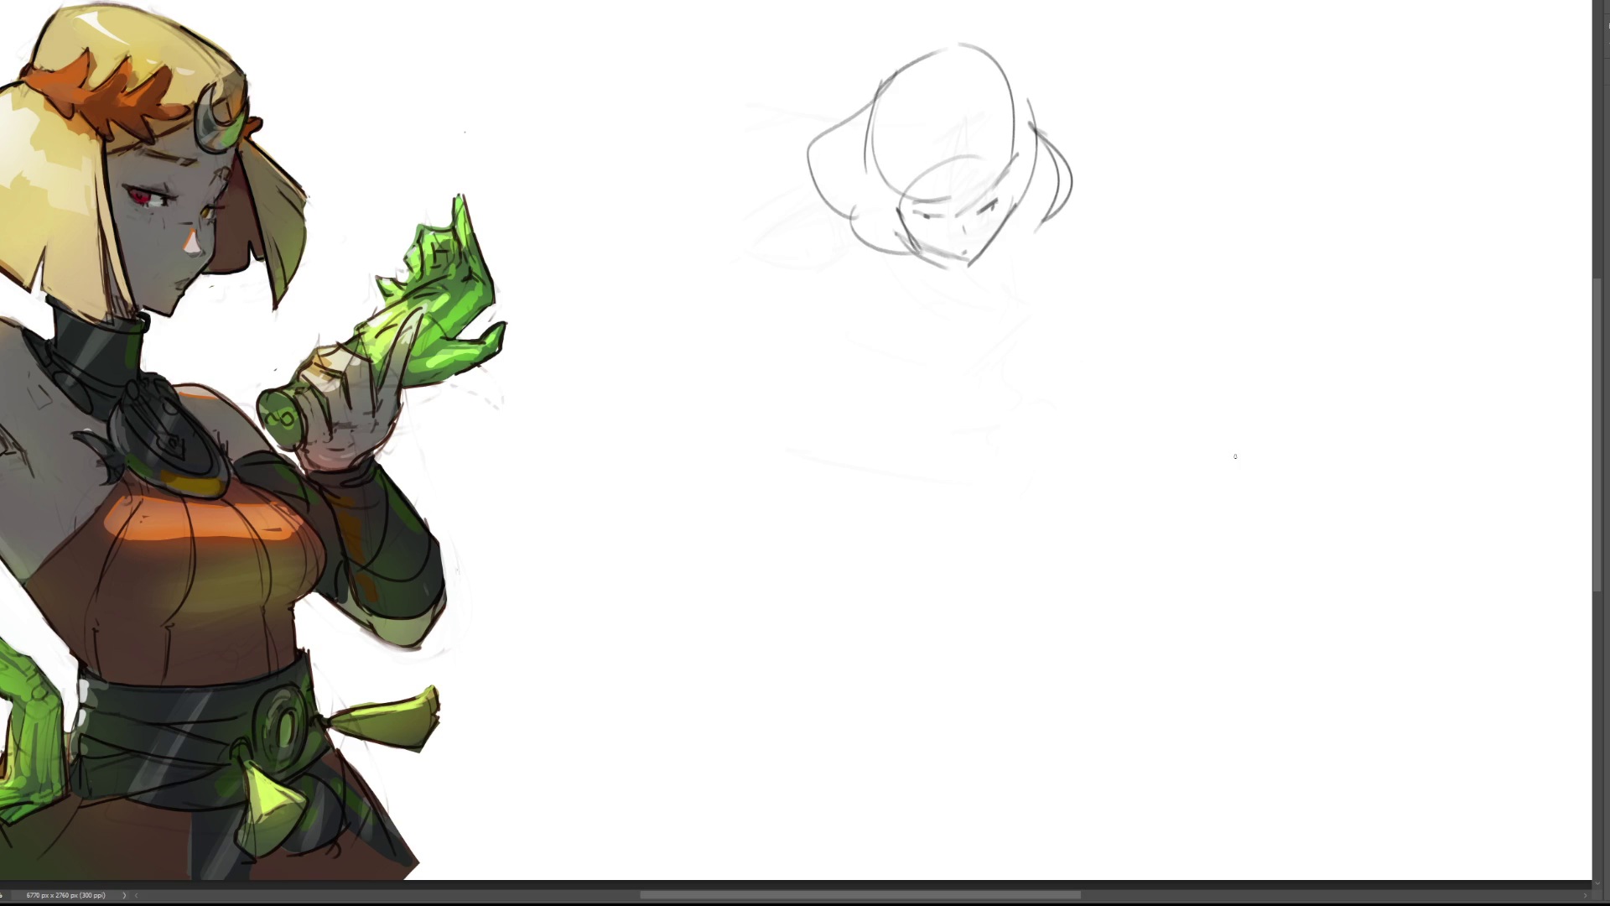
{"action": "key", "text": "ctrl+z"}
{"action": "key", "text": "ctrl+z"}
{"action": "key", "text": "ctrl+z"}
{"action": "key", "text": "ctrl+z"}
{"action": "key", "text": "ctrl+z"}
{"action": "key", "text": "ctrl+z"}
{"action": "mouse_move", "coordinate": [910, 224]}
{"action": "left_mouse_down"}
{"action": "mouse_move", "coordinate": [967, 266]}
{"action": "mouse_move", "coordinate": [1022, 201]}
{"action": "mouse_move", "coordinate": [1002, 233]}
{"action": "left_mouse_up"}
{"action": "key", "text": "ctrl+z"}
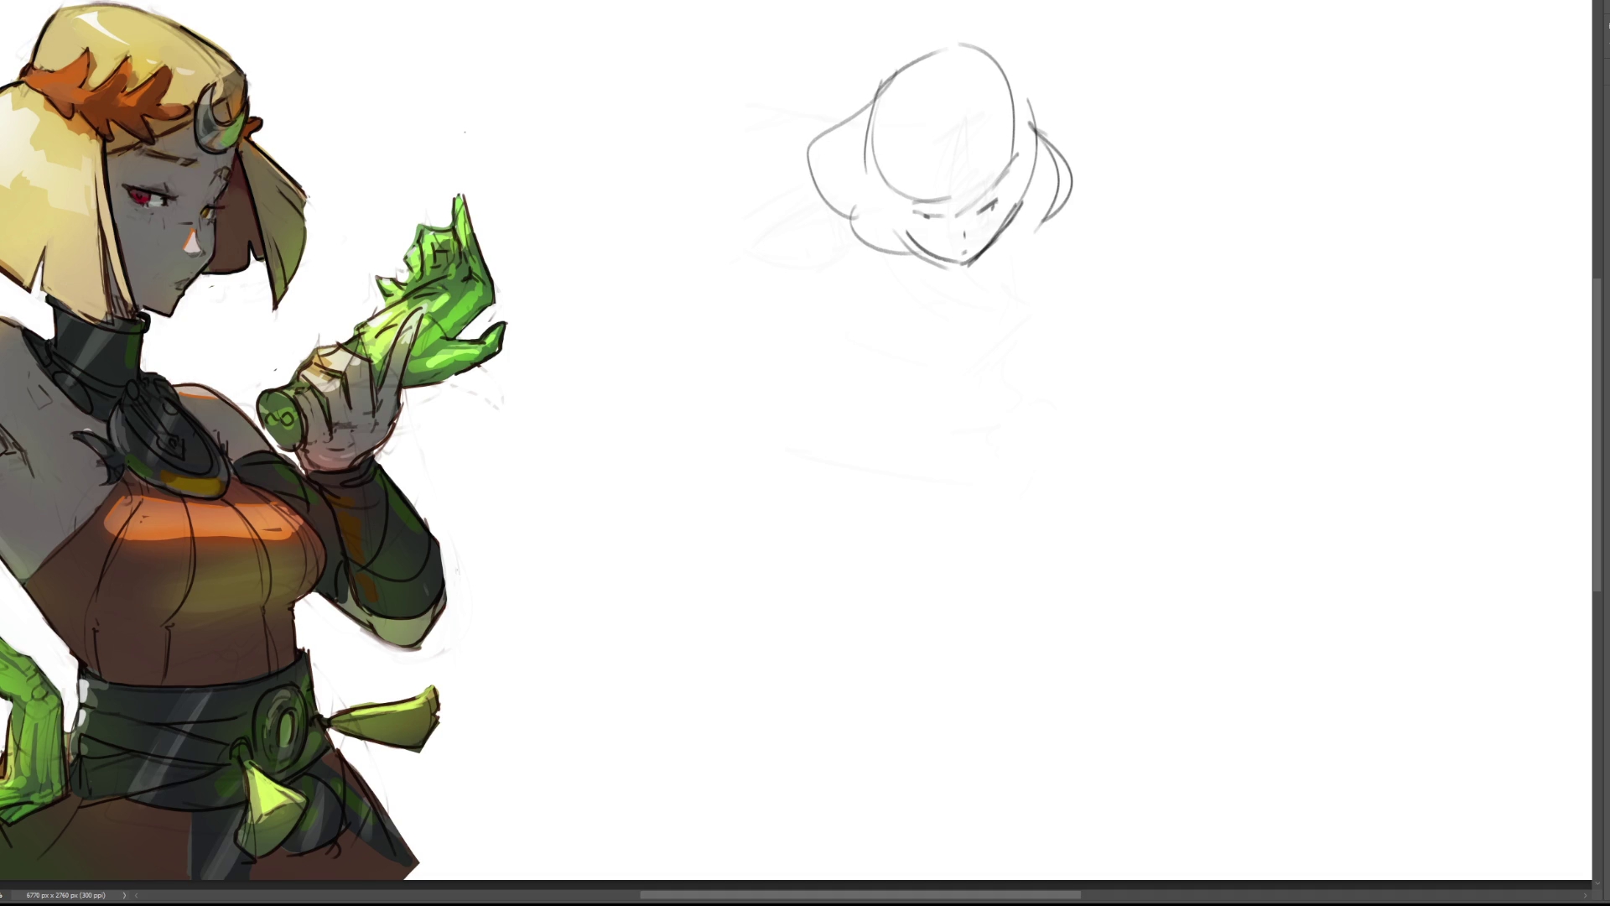
Rough in the neck, shoulder curve and long outstretched arm with its hand.
{"action": "left_click_drag", "start_coordinate": [983, 235], "coordinate": [973, 278]}
{"action": "mouse_move", "coordinate": [995, 262]}
{"action": "left_mouse_down"}
{"action": "mouse_move", "coordinate": [973, 281]}
{"action": "mouse_move", "coordinate": [1056, 340]}
{"action": "mouse_move", "coordinate": [1024, 342]}
{"action": "mouse_move", "coordinate": [1080, 437]}
{"action": "left_mouse_up"}
{"action": "left_click_drag", "start_coordinate": [1067, 270], "coordinate": [1117, 424]}
{"action": "left_click_drag", "start_coordinate": [1120, 417], "coordinate": [1159, 484]}
{"action": "left_click_drag", "start_coordinate": [1094, 471], "coordinate": [1216, 591]}
{"action": "mouse_move", "coordinate": [1160, 495]}
{"action": "left_mouse_down"}
{"action": "mouse_move", "coordinate": [1233, 587]}
{"action": "mouse_move", "coordinate": [1303, 618]}
{"action": "mouse_move", "coordinate": [1250, 633]}
{"action": "left_mouse_up"}
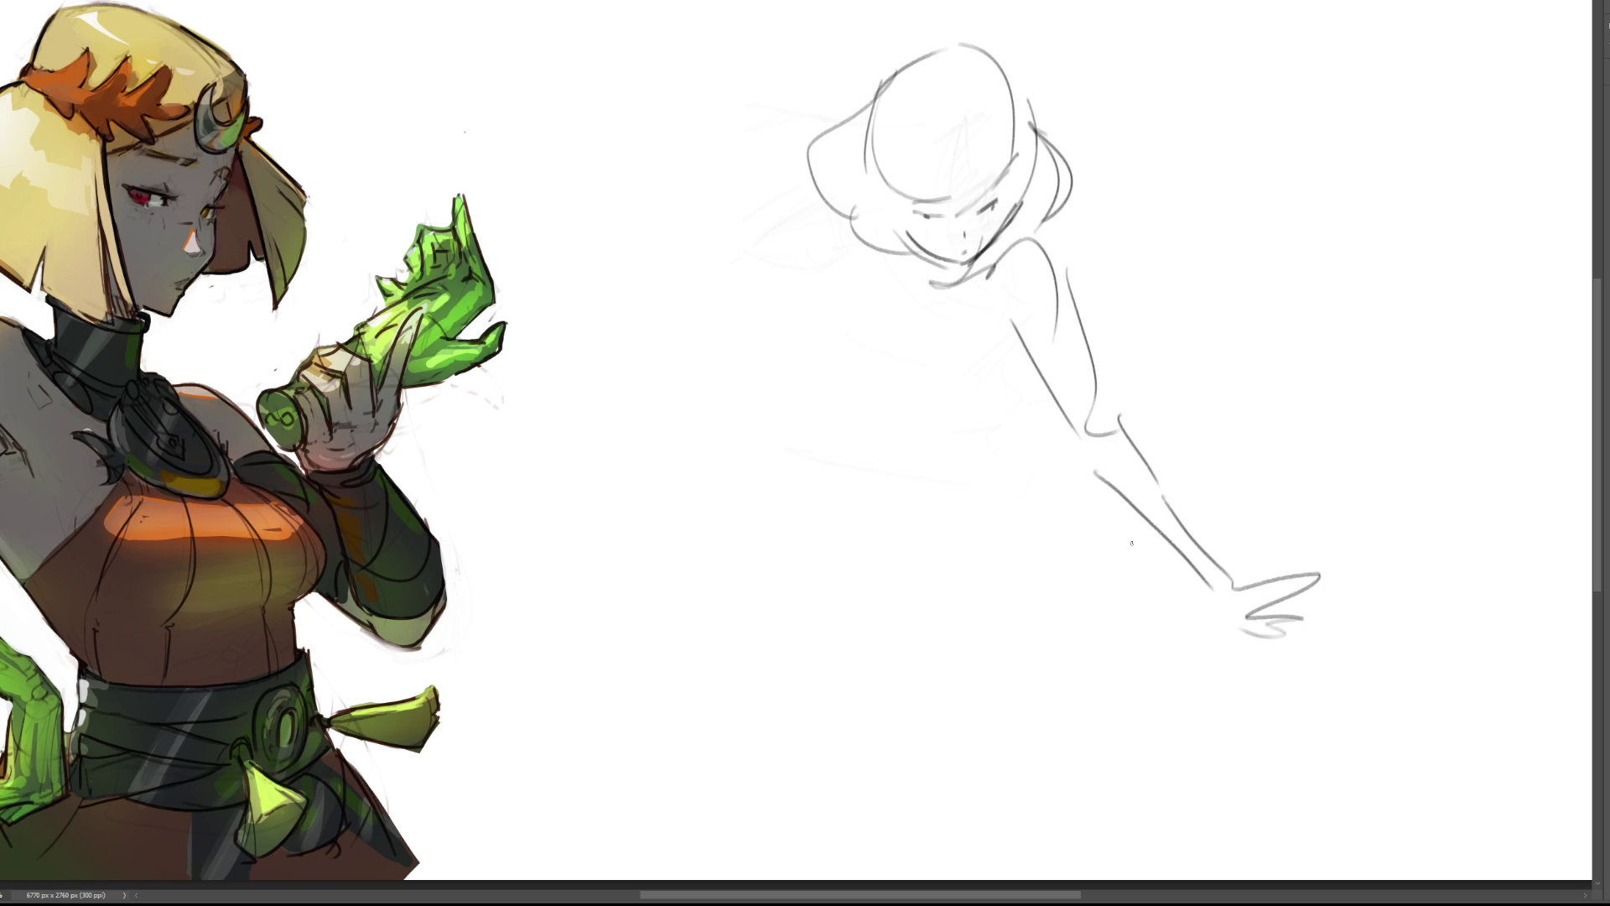
Sketch the chest shapes and torso lines below the arm.
{"action": "left_click_drag", "start_coordinate": [993, 419], "coordinate": [994, 437]}
{"action": "left_click_drag", "start_coordinate": [979, 348], "coordinate": [969, 371]}
{"action": "left_click_drag", "start_coordinate": [995, 374], "coordinate": [957, 394]}
{"action": "left_click_drag", "start_coordinate": [1011, 347], "coordinate": [1005, 366]}
{"action": "mouse_move", "coordinate": [1010, 368]}
{"action": "left_mouse_down"}
{"action": "mouse_move", "coordinate": [1048, 401]}
{"action": "mouse_move", "coordinate": [923, 454]}
{"action": "left_mouse_up"}
{"action": "mouse_move", "coordinate": [927, 373]}
{"action": "left_mouse_down"}
{"action": "mouse_move", "coordinate": [880, 336]}
{"action": "mouse_move", "coordinate": [906, 457]}
{"action": "left_mouse_up"}
{"action": "left_click_drag", "start_coordinate": [889, 403], "coordinate": [982, 369]}
{"action": "left_click_drag", "start_coordinate": [939, 453], "coordinate": [1002, 466]}
Add neck and shoulder lines plus a long curve down the torso.
{"action": "left_click_drag", "start_coordinate": [946, 282], "coordinate": [927, 313]}
{"action": "mouse_move", "coordinate": [940, 317]}
{"action": "left_mouse_down"}
{"action": "mouse_move", "coordinate": [933, 432]}
{"action": "mouse_move", "coordinate": [1041, 483]}
{"action": "left_mouse_up"}
{"action": "left_click_drag", "start_coordinate": [1058, 450], "coordinate": [1013, 546]}
{"action": "left_click_drag", "start_coordinate": [968, 256], "coordinate": [931, 298]}
{"action": "left_click_drag", "start_coordinate": [998, 237], "coordinate": [906, 335]}
{"action": "mouse_move", "coordinate": [910, 334]}
{"action": "left_mouse_down"}
{"action": "mouse_move", "coordinate": [894, 365]}
{"action": "mouse_move", "coordinate": [922, 287]}
{"action": "left_mouse_up"}
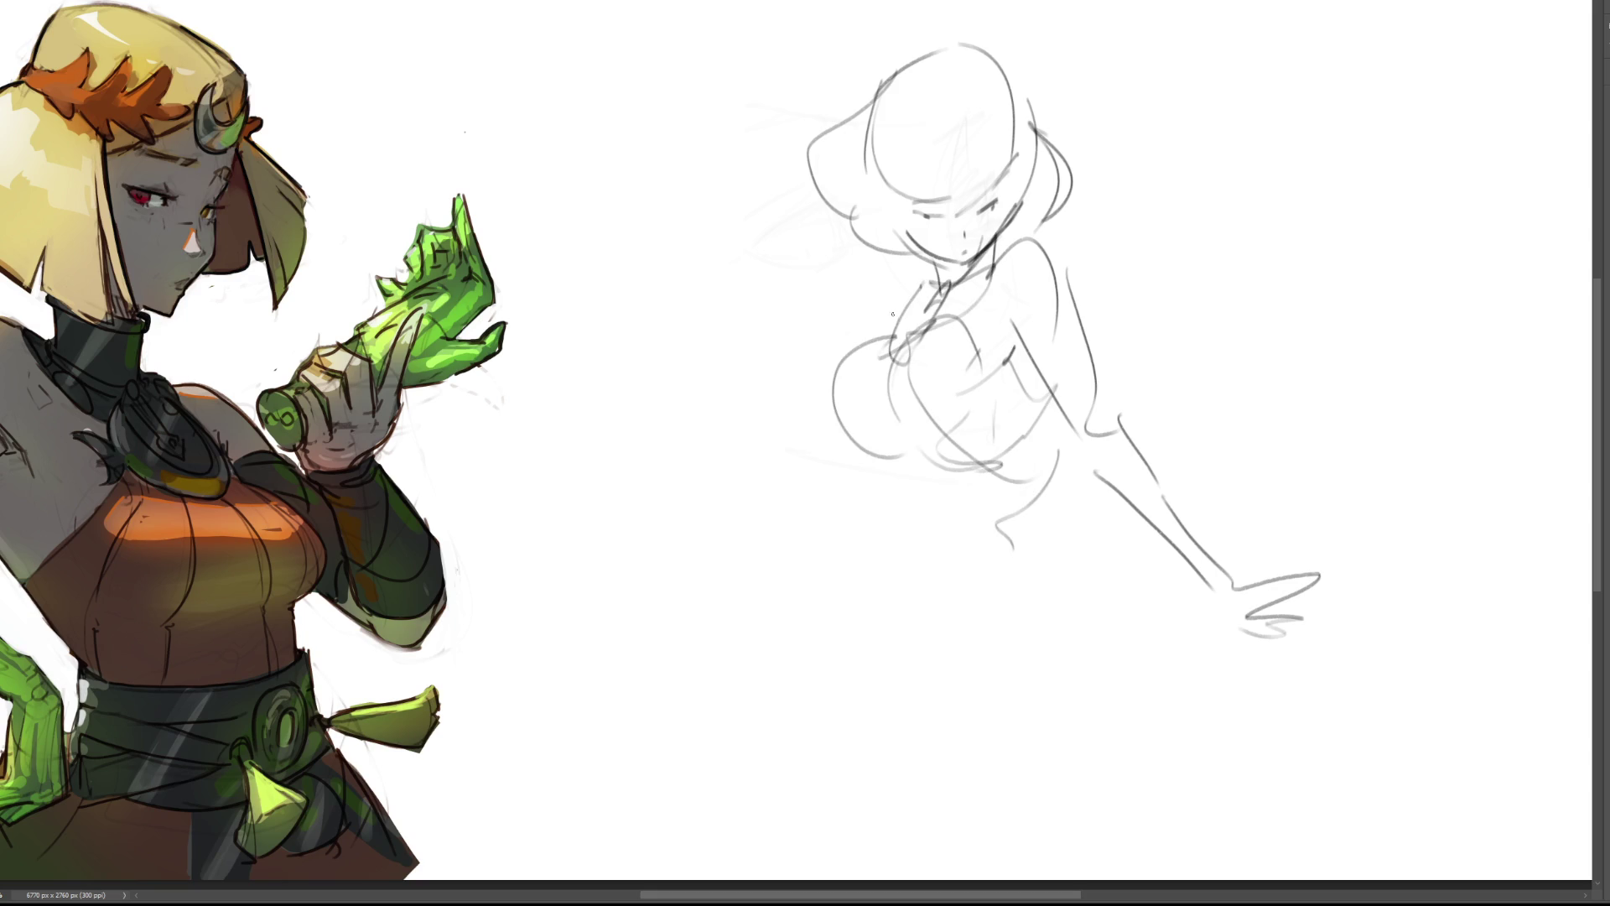
Sketch both eyes, the eyebrows, long hair strands and a curved bang.
{"action": "mouse_move", "coordinate": [913, 205]}
{"action": "left_mouse_down"}
{"action": "mouse_move", "coordinate": [943, 195]}
{"action": "mouse_move", "coordinate": [924, 212]}
{"action": "left_mouse_up"}
{"action": "mouse_move", "coordinate": [925, 210]}
{"action": "left_mouse_down"}
{"action": "mouse_move", "coordinate": [1005, 179]}
{"action": "mouse_move", "coordinate": [979, 208]}
{"action": "left_mouse_up"}
{"action": "left_click_drag", "start_coordinate": [1006, 183], "coordinate": [964, 252]}
{"action": "left_click_drag", "start_coordinate": [899, 187], "coordinate": [988, 163]}
{"action": "left_click_drag", "start_coordinate": [914, 105], "coordinate": [885, 235]}
{"action": "left_click_drag", "start_coordinate": [929, 124], "coordinate": [904, 245]}
{"action": "mouse_move", "coordinate": [923, 133]}
{"action": "left_mouse_down"}
{"action": "mouse_move", "coordinate": [982, 117]}
{"action": "mouse_move", "coordinate": [1018, 237]}
{"action": "left_mouse_up"}
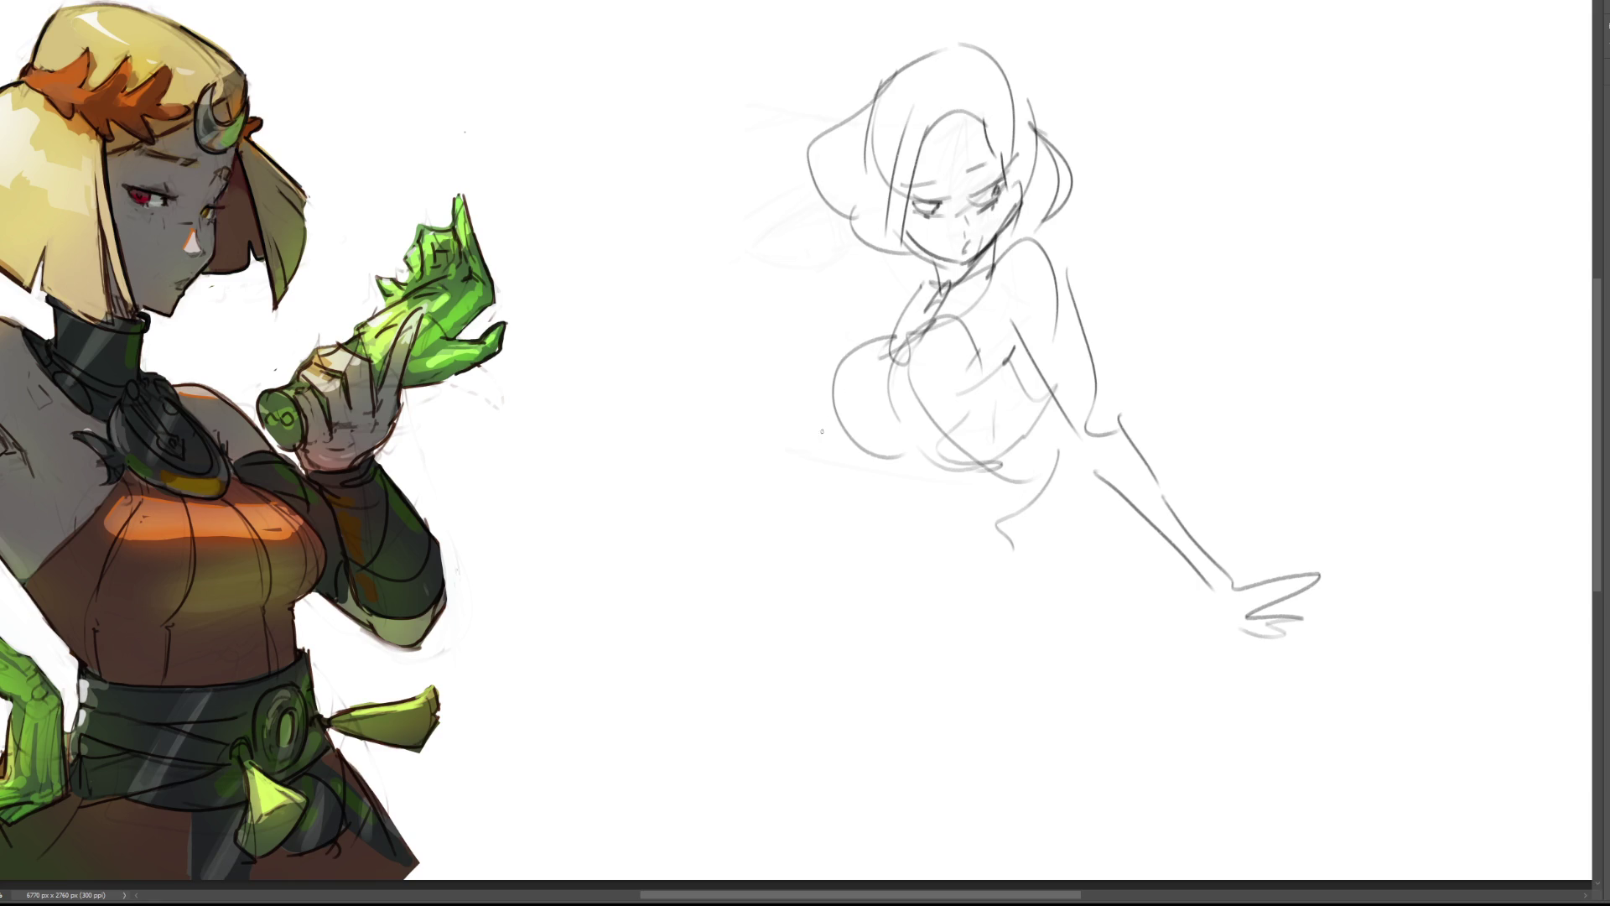
Rough in the collar, hip curve, kneeling legs, shins and pointed foot.
{"action": "left_click_drag", "start_coordinate": [936, 283], "coordinate": [878, 340]}
{"action": "mouse_move", "coordinate": [824, 532]}
{"action": "left_mouse_down"}
{"action": "mouse_move", "coordinate": [916, 476]}
{"action": "mouse_move", "coordinate": [1040, 552]}
{"action": "left_mouse_up"}
{"action": "mouse_move", "coordinate": [964, 596]}
{"action": "left_mouse_down"}
{"action": "mouse_move", "coordinate": [1025, 596]}
{"action": "mouse_move", "coordinate": [994, 662]}
{"action": "left_mouse_up"}
{"action": "left_click_drag", "start_coordinate": [883, 472], "coordinate": [970, 614]}
{"action": "mouse_move", "coordinate": [994, 464]}
{"action": "left_mouse_down"}
{"action": "mouse_move", "coordinate": [947, 598]}
{"action": "mouse_move", "coordinate": [1072, 608]}
{"action": "mouse_move", "coordinate": [1099, 637]}
{"action": "left_mouse_up"}
{"action": "mouse_move", "coordinate": [1083, 597]}
{"action": "left_mouse_down"}
{"action": "mouse_move", "coordinate": [1053, 532]}
{"action": "mouse_move", "coordinate": [1027, 717]}
{"action": "left_mouse_up"}
{"action": "left_click_drag", "start_coordinate": [936, 613], "coordinate": [1057, 714]}
{"action": "left_click_drag", "start_coordinate": [960, 659], "coordinate": [1048, 751]}
{"action": "left_click_drag", "start_coordinate": [1073, 654], "coordinate": [1092, 723]}
{"action": "left_click_drag", "start_coordinate": [1067, 759], "coordinate": [1226, 797]}
Draw the lower hip and leg lines, the left arm, a ground line and the right hand.
{"action": "left_click_drag", "start_coordinate": [1211, 669], "coordinate": [1208, 879]}
{"action": "left_click_drag", "start_coordinate": [1063, 782], "coordinate": [1068, 846]}
{"action": "left_click_drag", "start_coordinate": [938, 649], "coordinate": [927, 810]}
{"action": "left_click_drag", "start_coordinate": [938, 801], "coordinate": [975, 780]}
{"action": "mouse_move", "coordinate": [854, 428]}
{"action": "left_mouse_down"}
{"action": "mouse_move", "coordinate": [835, 515]}
{"action": "mouse_move", "coordinate": [775, 630]}
{"action": "left_mouse_up"}
{"action": "left_click_drag", "start_coordinate": [876, 528], "coordinate": [842, 581]}
{"action": "mouse_move", "coordinate": [780, 633]}
{"action": "left_mouse_down"}
{"action": "mouse_move", "coordinate": [692, 647]}
{"action": "mouse_move", "coordinate": [849, 641]}
{"action": "left_mouse_up"}
{"action": "left_click_drag", "start_coordinate": [1281, 551], "coordinate": [1269, 594]}
Add bunny ears above the head, hair strands on both sides and a right curl.
{"action": "mouse_move", "coordinate": [914, 59]}
{"action": "left_mouse_down"}
{"action": "mouse_move", "coordinate": [880, 0]}
{"action": "mouse_move", "coordinate": [919, 75]}
{"action": "mouse_move", "coordinate": [1004, 0]}
{"action": "left_mouse_up"}
{"action": "mouse_move", "coordinate": [954, 106]}
{"action": "left_mouse_down"}
{"action": "mouse_move", "coordinate": [996, 84]}
{"action": "mouse_move", "coordinate": [873, 256]}
{"action": "mouse_move", "coordinate": [998, 147]}
{"action": "left_mouse_up"}
{"action": "left_click_drag", "start_coordinate": [902, 41], "coordinate": [891, 252]}
{"action": "left_click_drag", "start_coordinate": [999, 59], "coordinate": [1067, 184]}
{"action": "left_click_drag", "start_coordinate": [891, 190], "coordinate": [912, 281]}
{"action": "left_click_drag", "start_coordinate": [843, 159], "coordinate": [902, 282]}
{"action": "left_click_drag", "start_coordinate": [1045, 196], "coordinate": [1029, 213]}
{"action": "left_click_drag", "start_coordinate": [1053, 219], "coordinate": [1044, 236]}
Outline the breasts, torso side, waist, right hip and left thigh lines.
{"action": "mouse_move", "coordinate": [902, 346]}
{"action": "left_mouse_down"}
{"action": "mouse_move", "coordinate": [835, 384]}
{"action": "mouse_move", "coordinate": [898, 401]}
{"action": "left_mouse_up"}
{"action": "left_click_drag", "start_coordinate": [904, 334], "coordinate": [988, 411]}
{"action": "mouse_move", "coordinate": [992, 411]}
{"action": "left_mouse_down"}
{"action": "mouse_move", "coordinate": [930, 474]}
{"action": "mouse_move", "coordinate": [1021, 444]}
{"action": "left_mouse_up"}
{"action": "mouse_move", "coordinate": [1022, 488]}
{"action": "left_mouse_down"}
{"action": "mouse_move", "coordinate": [1044, 513]}
{"action": "mouse_move", "coordinate": [1082, 473]}
{"action": "mouse_move", "coordinate": [1155, 536]}
{"action": "mouse_move", "coordinate": [1134, 580]}
{"action": "left_mouse_up"}
{"action": "left_click_drag", "start_coordinate": [1056, 543], "coordinate": [1068, 742]}
{"action": "left_click_drag", "start_coordinate": [923, 566], "coordinate": [969, 616]}
{"action": "left_click_drag", "start_coordinate": [958, 659], "coordinate": [1019, 735]}
Refine the right arm and hand, and sketch the left hand's fingers.
{"action": "mouse_move", "coordinate": [1103, 526]}
{"action": "left_mouse_down"}
{"action": "mouse_move", "coordinate": [1107, 546]}
{"action": "mouse_move", "coordinate": [1254, 574]}
{"action": "mouse_move", "coordinate": [1201, 589]}
{"action": "left_mouse_up"}
{"action": "left_click_drag", "start_coordinate": [1170, 567], "coordinate": [1209, 596]}
{"action": "mouse_move", "coordinate": [773, 598]}
{"action": "left_mouse_down"}
{"action": "mouse_move", "coordinate": [813, 651]}
{"action": "mouse_move", "coordinate": [770, 610]}
{"action": "left_mouse_up"}
{"action": "left_click_drag", "start_coordinate": [766, 606], "coordinate": [849, 616]}
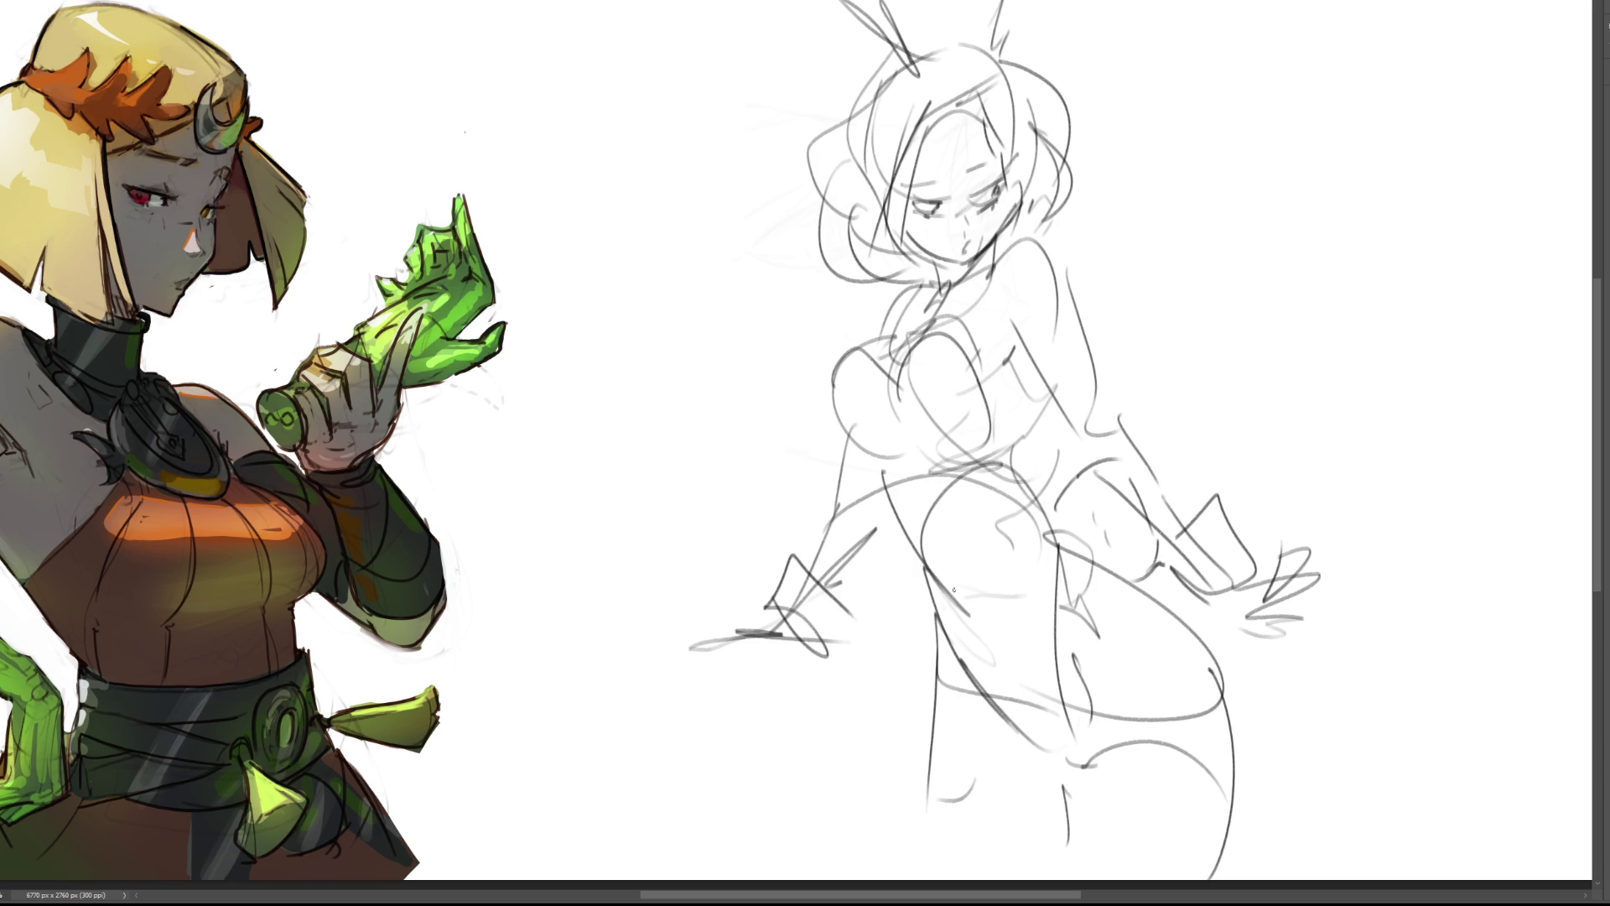
Lighten the rough head lines with a large soft eraser, then ink the eyebrow, right eye and both jawlines.
{"action": "key", "text": "e"}
{"action": "left_click_drag", "start_coordinate": [1276, 180], "coordinate": [1124, 178]}
{"action": "key", "text": "b"}
{"action": "left_click_drag", "start_coordinate": [907, 171], "coordinate": [927, 180]}
{"action": "mouse_move", "coordinate": [961, 169]}
{"action": "left_mouse_down"}
{"action": "mouse_move", "coordinate": [990, 162]}
{"action": "mouse_move", "coordinate": [923, 206]}
{"action": "mouse_move", "coordinate": [889, 188]}
{"action": "mouse_move", "coordinate": [920, 207]}
{"action": "mouse_move", "coordinate": [1006, 174]}
{"action": "left_mouse_up"}
{"action": "left_click_drag", "start_coordinate": [1011, 172], "coordinate": [958, 253]}
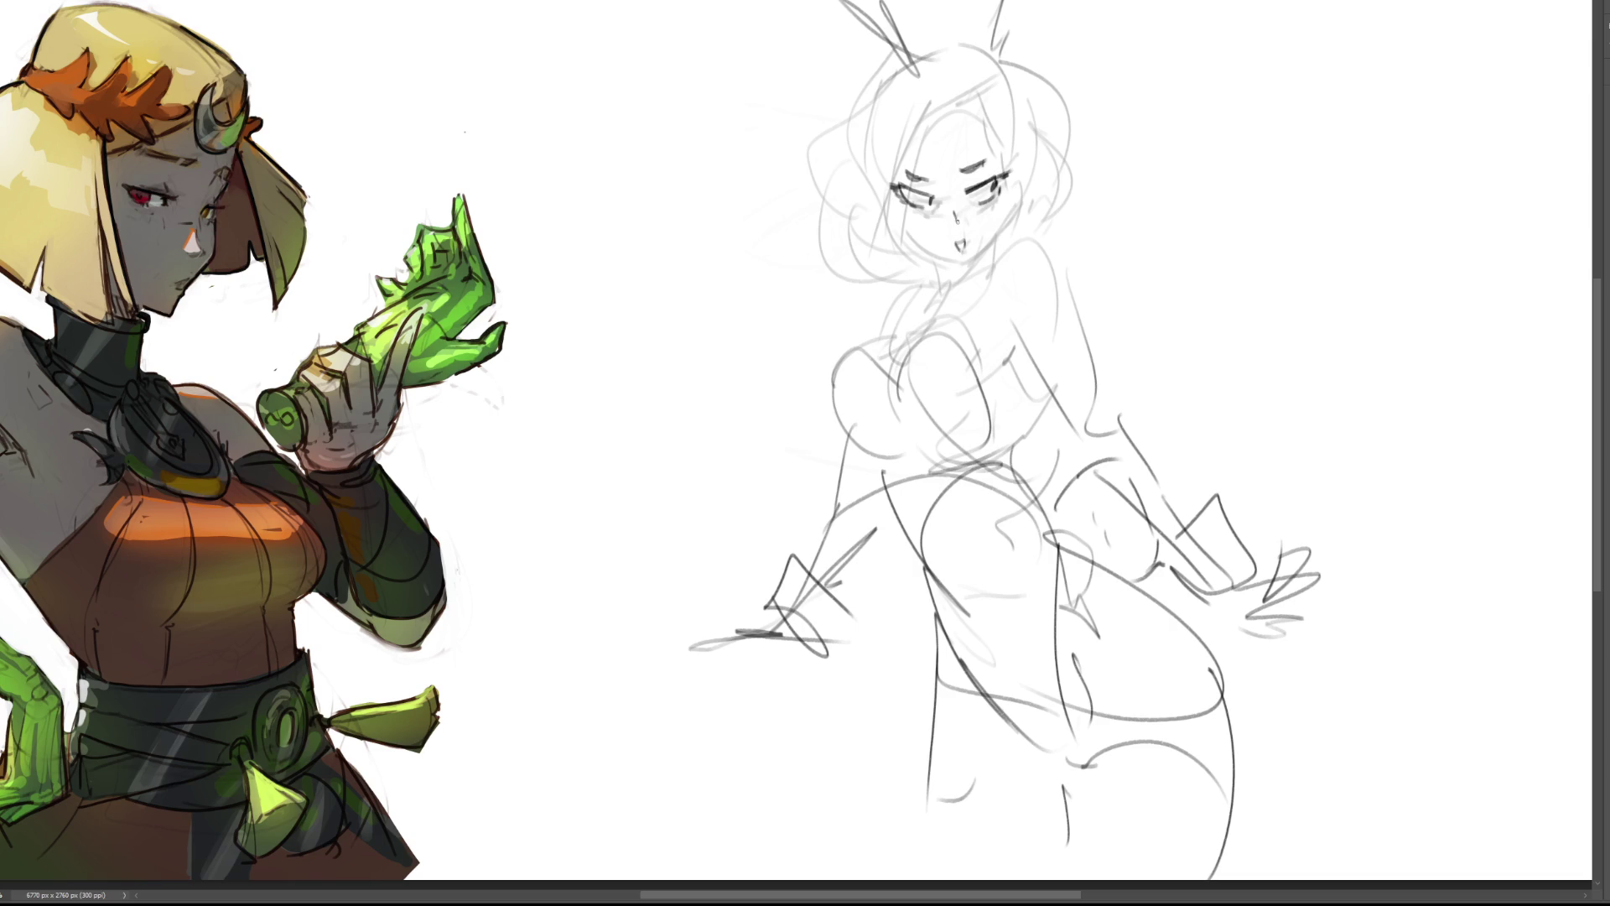
{"action": "left_click_drag", "start_coordinate": [1012, 188], "coordinate": [980, 257]}
{"action": "mouse_move", "coordinate": [896, 209]}
{"action": "left_mouse_down"}
{"action": "mouse_move", "coordinate": [957, 268]}
{"action": "mouse_move", "coordinate": [1005, 236]}
{"action": "mouse_move", "coordinate": [943, 297]}
{"action": "mouse_move", "coordinate": [992, 243]}
{"action": "mouse_move", "coordinate": [983, 282]}
{"action": "mouse_move", "coordinate": [946, 307]}
{"action": "mouse_move", "coordinate": [946, 279]}
{"action": "mouse_move", "coordinate": [964, 294]}
{"action": "mouse_move", "coordinate": [931, 303]}
{"action": "mouse_move", "coordinate": [950, 320]}
{"action": "left_mouse_up"}
Ink the collar, shoulder, back, arm, chest curves and right side of the torso.
{"action": "mouse_move", "coordinate": [1004, 256]}
{"action": "left_mouse_down"}
{"action": "mouse_move", "coordinate": [939, 319]}
{"action": "mouse_move", "coordinate": [1036, 241]}
{"action": "mouse_move", "coordinate": [1105, 406]}
{"action": "left_mouse_up"}
{"action": "mouse_move", "coordinate": [1023, 333]}
{"action": "left_mouse_down"}
{"action": "mouse_move", "coordinate": [1011, 351]}
{"action": "mouse_move", "coordinate": [1049, 381]}
{"action": "left_mouse_up"}
{"action": "left_click_drag", "start_coordinate": [1085, 317], "coordinate": [1124, 431]}
{"action": "left_click_drag", "start_coordinate": [1046, 382], "coordinate": [1081, 439]}
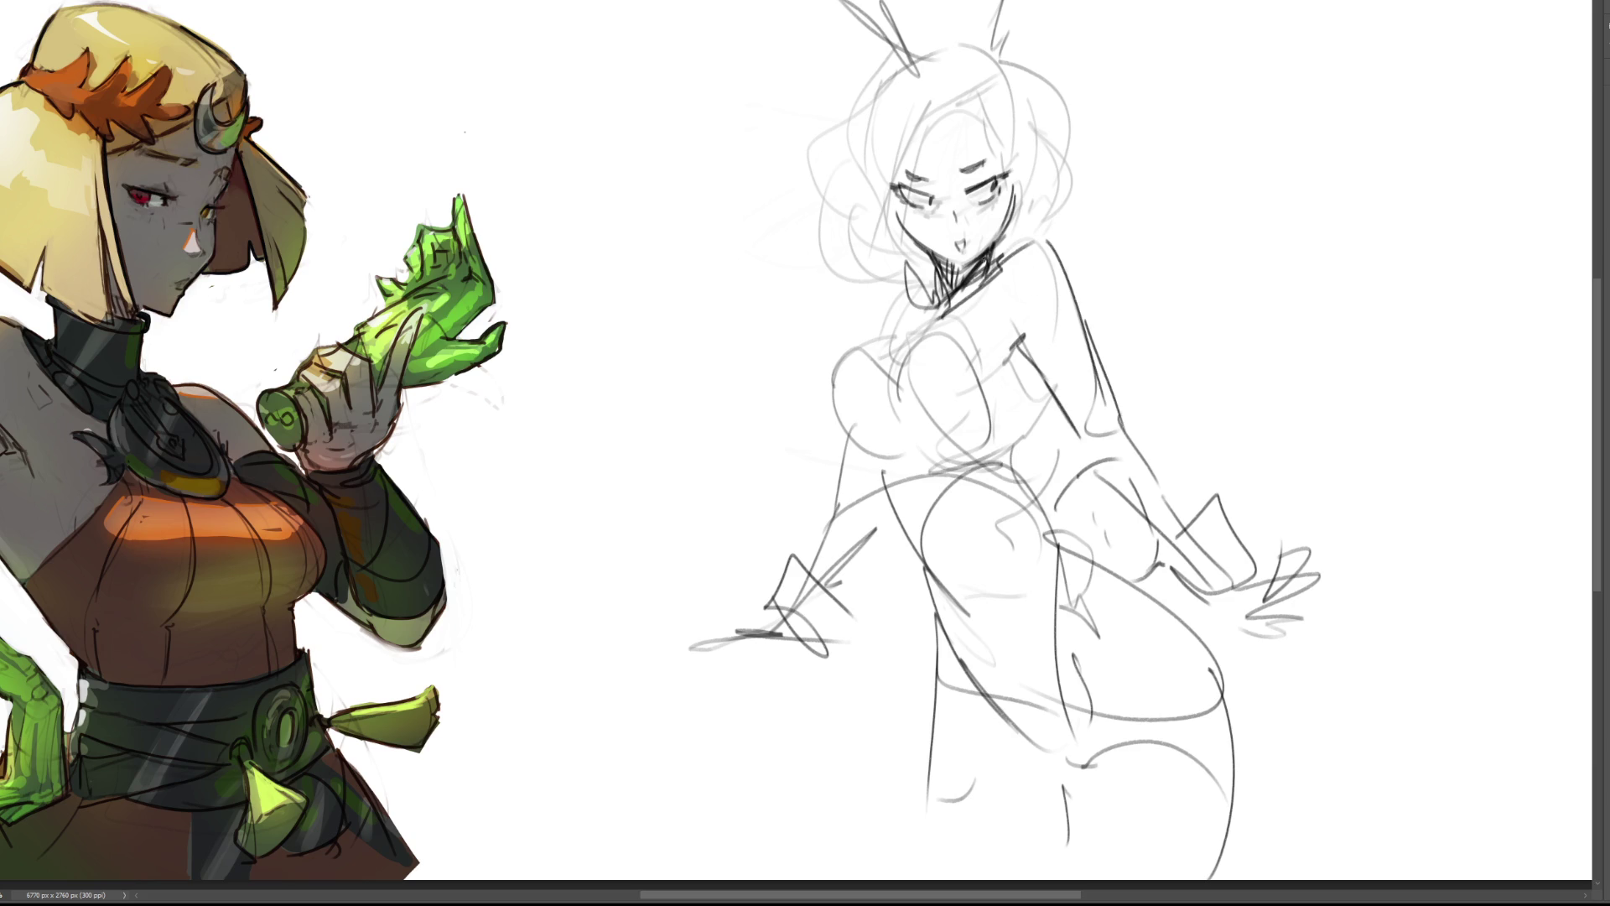
{"action": "left_click_drag", "start_coordinate": [899, 374], "coordinate": [985, 328]}
{"action": "mouse_move", "coordinate": [838, 359]}
{"action": "left_mouse_down"}
{"action": "mouse_move", "coordinate": [908, 320]}
{"action": "mouse_move", "coordinate": [914, 283]}
{"action": "mouse_move", "coordinate": [894, 307]}
{"action": "left_mouse_up"}
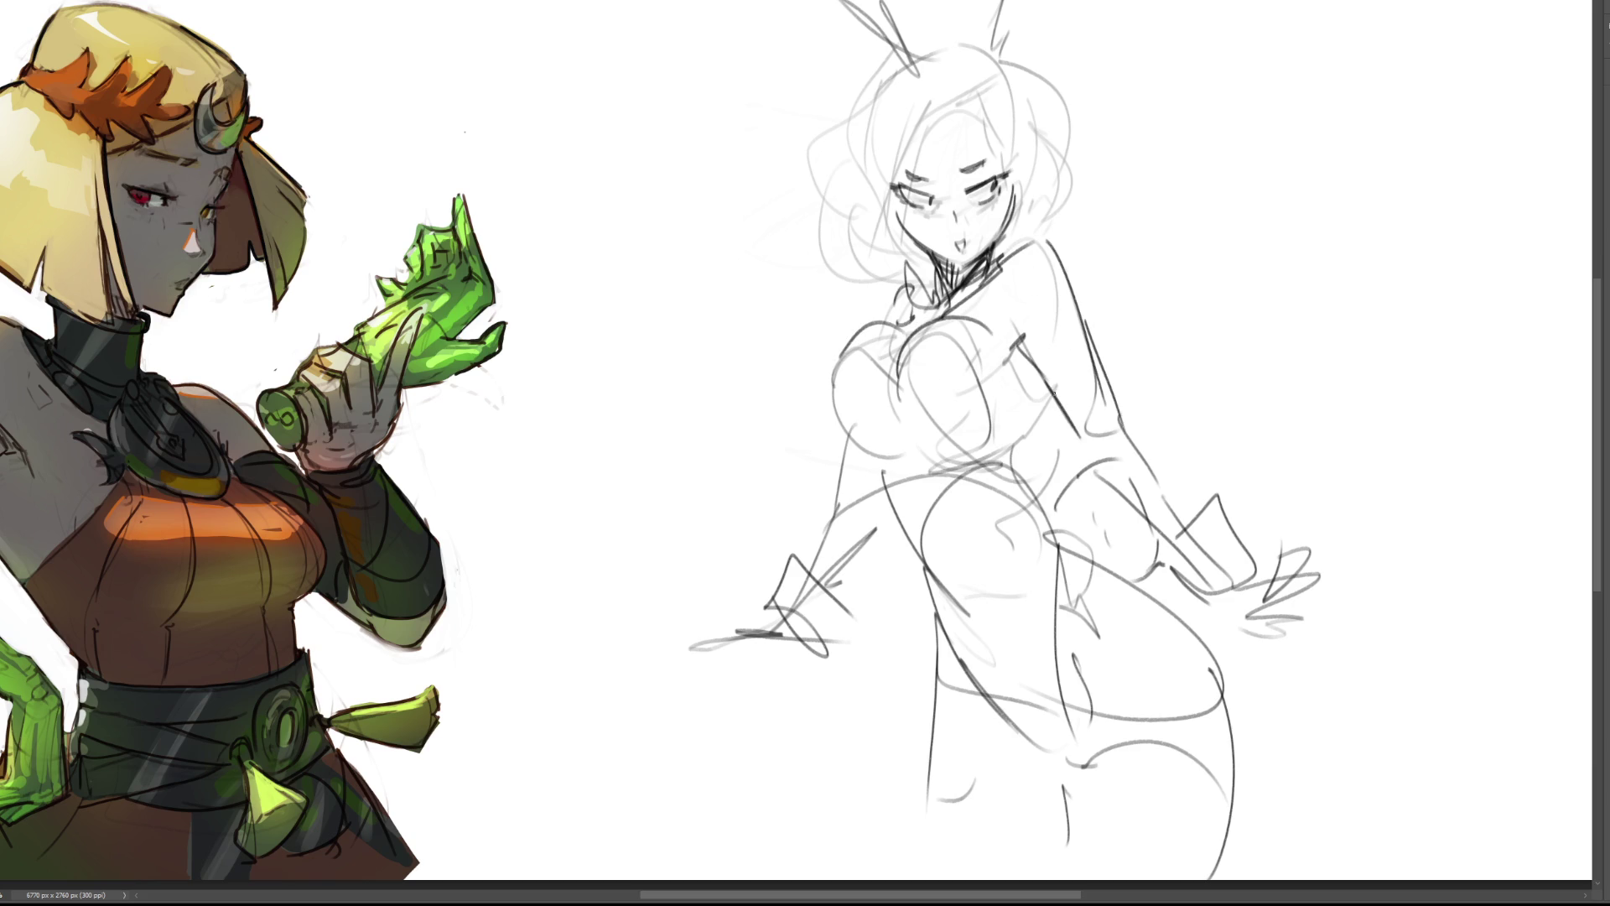
{"action": "left_click_drag", "start_coordinate": [1018, 342], "coordinate": [982, 450]}
{"action": "mouse_move", "coordinate": [1024, 385]}
{"action": "left_mouse_down"}
{"action": "mouse_move", "coordinate": [1013, 422]}
{"action": "mouse_move", "coordinate": [1042, 501]}
{"action": "left_mouse_up"}
{"action": "left_click_drag", "start_coordinate": [1033, 486], "coordinate": [1066, 525]}
{"action": "mouse_move", "coordinate": [902, 376]}
{"action": "left_mouse_down"}
{"action": "mouse_move", "coordinate": [989, 411]}
{"action": "mouse_move", "coordinate": [990, 458]}
{"action": "mouse_move", "coordinate": [894, 457]}
{"action": "mouse_move", "coordinate": [895, 520]}
{"action": "mouse_move", "coordinate": [924, 567]}
{"action": "left_mouse_up"}
Redraw the hips, waist, thighs and legs with darker lines, and refine the left hand's fingers.
{"action": "mouse_move", "coordinate": [897, 509]}
{"action": "left_mouse_down"}
{"action": "mouse_move", "coordinate": [923, 574]}
{"action": "mouse_move", "coordinate": [1069, 767]}
{"action": "left_mouse_up"}
{"action": "key", "text": "ctrl+z"}
{"action": "left_click_drag", "start_coordinate": [935, 563], "coordinate": [1061, 753]}
{"action": "left_click_drag", "start_coordinate": [1058, 535], "coordinate": [1065, 713]}
{"action": "mouse_move", "coordinate": [1029, 460]}
{"action": "left_mouse_down"}
{"action": "mouse_move", "coordinate": [1057, 540]}
{"action": "mouse_move", "coordinate": [1087, 456]}
{"action": "left_mouse_up"}
{"action": "left_click_drag", "start_coordinate": [1168, 535], "coordinate": [1137, 593]}
{"action": "mouse_move", "coordinate": [1061, 537]}
{"action": "left_mouse_down"}
{"action": "mouse_move", "coordinate": [1179, 627]}
{"action": "mouse_move", "coordinate": [1225, 860]}
{"action": "left_mouse_up"}
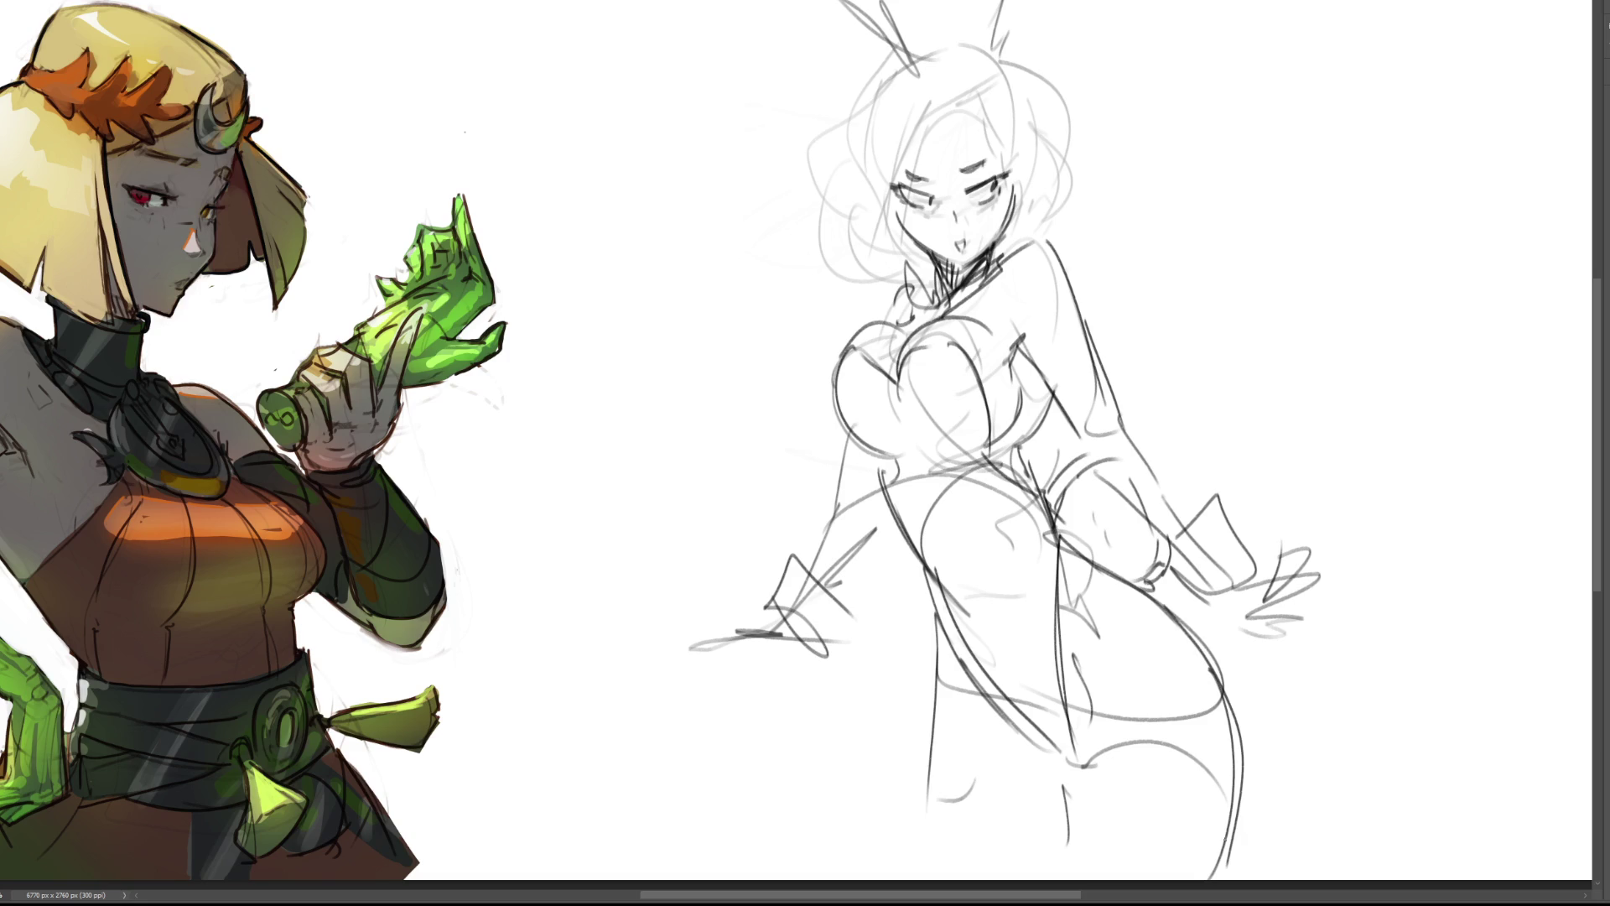
{"action": "mouse_move", "coordinate": [1069, 809]}
{"action": "left_mouse_down"}
{"action": "mouse_move", "coordinate": [1223, 790]}
{"action": "mouse_move", "coordinate": [1191, 764]}
{"action": "mouse_move", "coordinate": [1062, 827]}
{"action": "left_mouse_up"}
{"action": "left_click_drag", "start_coordinate": [1100, 703], "coordinate": [1089, 742]}
{"action": "left_click_drag", "start_coordinate": [1082, 640], "coordinate": [1089, 687]}
{"action": "left_click_drag", "start_coordinate": [965, 664], "coordinate": [1044, 749]}
{"action": "mouse_move", "coordinate": [938, 603]}
{"action": "left_mouse_down"}
{"action": "mouse_move", "coordinate": [916, 811]}
{"action": "mouse_move", "coordinate": [1050, 845]}
{"action": "left_mouse_up"}
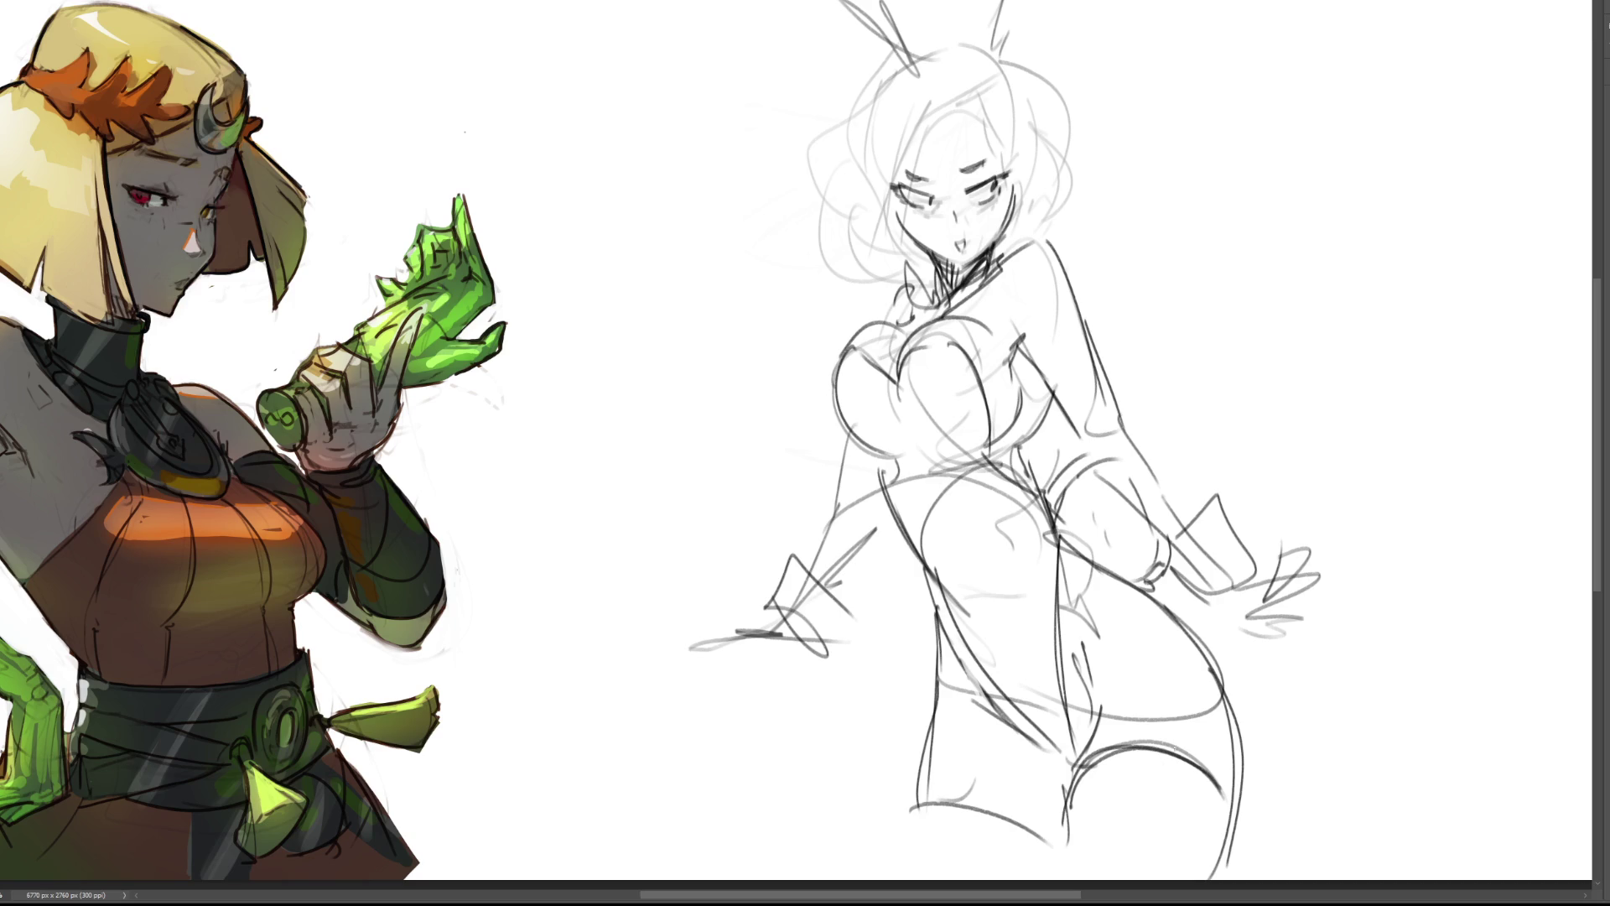
{"action": "mouse_move", "coordinate": [785, 639]}
{"action": "left_mouse_down"}
{"action": "mouse_move", "coordinate": [742, 661]}
{"action": "mouse_move", "coordinate": [780, 660]}
{"action": "mouse_move", "coordinate": [702, 625]}
{"action": "mouse_move", "coordinate": [738, 617]}
{"action": "left_mouse_up"}
Refine the right hand's fingers and draw a bow at the collar under the chin.
{"action": "left_click_drag", "start_coordinate": [1205, 602], "coordinate": [1272, 568]}
{"action": "mouse_move", "coordinate": [1264, 615]}
{"action": "left_mouse_down"}
{"action": "mouse_move", "coordinate": [1240, 629]}
{"action": "mouse_move", "coordinate": [1299, 645]}
{"action": "left_mouse_up"}
{"action": "mouse_move", "coordinate": [1272, 612]}
{"action": "left_mouse_down"}
{"action": "mouse_move", "coordinate": [1319, 574]}
{"action": "mouse_move", "coordinate": [1347, 583]}
{"action": "left_mouse_up"}
{"action": "left_click_drag", "start_coordinate": [1329, 602], "coordinate": [1298, 618]}
{"action": "mouse_move", "coordinate": [908, 287]}
{"action": "left_mouse_down"}
{"action": "mouse_move", "coordinate": [891, 307]}
{"action": "mouse_move", "coordinate": [932, 266]}
{"action": "mouse_move", "coordinate": [921, 303]}
{"action": "mouse_move", "coordinate": [969, 270]}
{"action": "left_mouse_up"}
{"action": "left_click_drag", "start_coordinate": [997, 251], "coordinate": [979, 281]}
Add loose wavy hair strands, a bun and curls framing both sides of the face.
{"action": "left_click_drag", "start_coordinate": [949, 80], "coordinate": [874, 209]}
{"action": "left_click_drag", "start_coordinate": [940, 62], "coordinate": [856, 210]}
{"action": "left_click_drag", "start_coordinate": [969, 74], "coordinate": [1015, 154]}
{"action": "mouse_move", "coordinate": [956, 108]}
{"action": "left_mouse_down"}
{"action": "mouse_move", "coordinate": [1007, 133]}
{"action": "mouse_move", "coordinate": [1047, 186]}
{"action": "left_mouse_up"}
{"action": "left_click_drag", "start_coordinate": [989, 77], "coordinate": [1048, 188]}
{"action": "mouse_move", "coordinate": [1049, 189]}
{"action": "left_mouse_down"}
{"action": "mouse_move", "coordinate": [1017, 239]}
{"action": "mouse_move", "coordinate": [1092, 186]}
{"action": "left_mouse_up"}
{"action": "left_click_drag", "start_coordinate": [1033, 88], "coordinate": [1100, 168]}
{"action": "left_click_drag", "start_coordinate": [1095, 180], "coordinate": [1084, 220]}
{"action": "left_click_drag", "start_coordinate": [1009, 101], "coordinate": [1081, 67]}
{"action": "mouse_move", "coordinate": [1094, 107]}
{"action": "left_mouse_down"}
{"action": "mouse_move", "coordinate": [1076, 144]}
{"action": "mouse_move", "coordinate": [1107, 181]}
{"action": "left_mouse_up"}
{"action": "left_click_drag", "start_coordinate": [874, 150], "coordinate": [844, 227]}
{"action": "left_click_drag", "start_coordinate": [844, 239], "coordinate": [901, 247]}
{"action": "left_click_drag", "start_coordinate": [829, 144], "coordinate": [797, 220]}
{"action": "left_click_drag", "start_coordinate": [885, 63], "coordinate": [831, 109]}
{"action": "left_click_drag", "start_coordinate": [830, 107], "coordinate": [792, 172]}
{"action": "left_click_drag", "start_coordinate": [872, 71], "coordinate": [801, 171]}
{"action": "left_click_drag", "start_coordinate": [872, 52], "coordinate": [820, 86]}
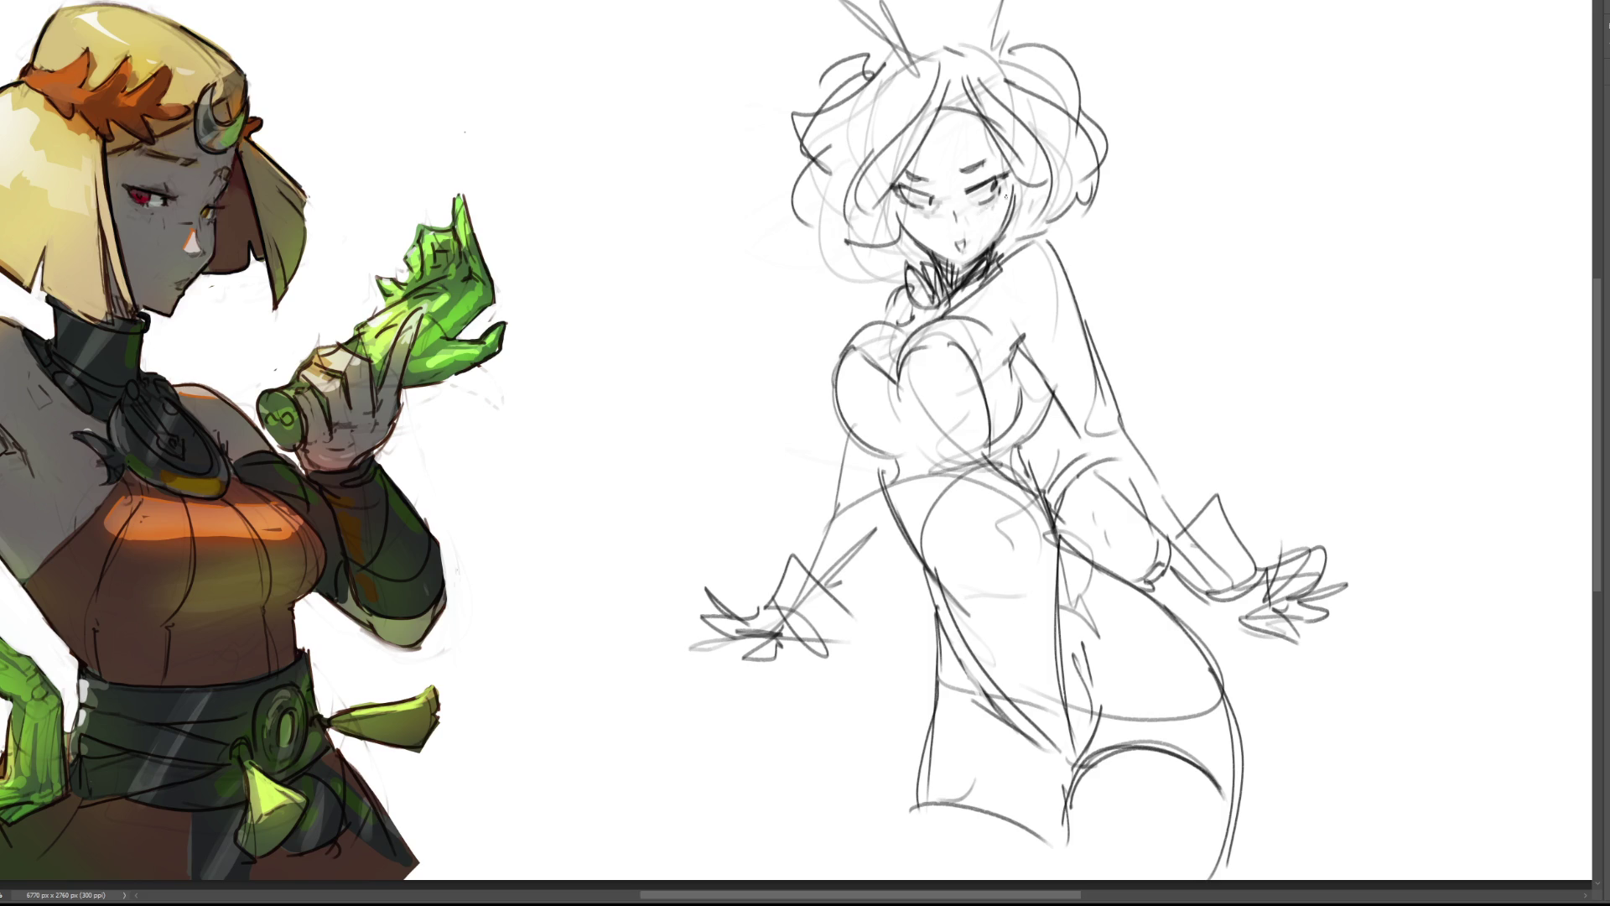
Sketch tears under the eyes, a tongue-out mouth, a right eyebrow and a darker left jaw.
{"action": "left_click_drag", "start_coordinate": [919, 204], "coordinate": [927, 241]}
{"action": "left_click_drag", "start_coordinate": [998, 202], "coordinate": [992, 240]}
{"action": "left_click_drag", "start_coordinate": [1000, 200], "coordinate": [996, 234]}
{"action": "key", "text": "ctrl+z"}
{"action": "key", "text": "ctrl+z"}
{"action": "key", "text": "ctrl+z"}
{"action": "left_click_drag", "start_coordinate": [909, 218], "coordinate": [920, 239]}
{"action": "left_click_drag", "start_coordinate": [990, 201], "coordinate": [998, 237]}
{"action": "mouse_move", "coordinate": [1003, 201]}
{"action": "left_mouse_down"}
{"action": "mouse_move", "coordinate": [998, 224]}
{"action": "mouse_move", "coordinate": [905, 198]}
{"action": "mouse_move", "coordinate": [933, 211]}
{"action": "mouse_move", "coordinate": [920, 250]}
{"action": "left_mouse_up"}
{"action": "key", "text": "ctrl+z"}
{"action": "key", "text": "ctrl+z"}
{"action": "key", "text": "ctrl+z"}
{"action": "key", "text": "ctrl+z"}
{"action": "key", "text": "ctrl+z"}
{"action": "mouse_move", "coordinate": [950, 239]}
{"action": "left_mouse_down"}
{"action": "mouse_move", "coordinate": [986, 225]}
{"action": "mouse_move", "coordinate": [986, 245]}
{"action": "left_mouse_up"}
{"action": "key", "text": "ctrl+z"}
{"action": "left_click_drag", "start_coordinate": [955, 244], "coordinate": [964, 252]}
{"action": "left_click_drag", "start_coordinate": [959, 177], "coordinate": [999, 149]}
{"action": "left_click_drag", "start_coordinate": [890, 191], "coordinate": [908, 239]}
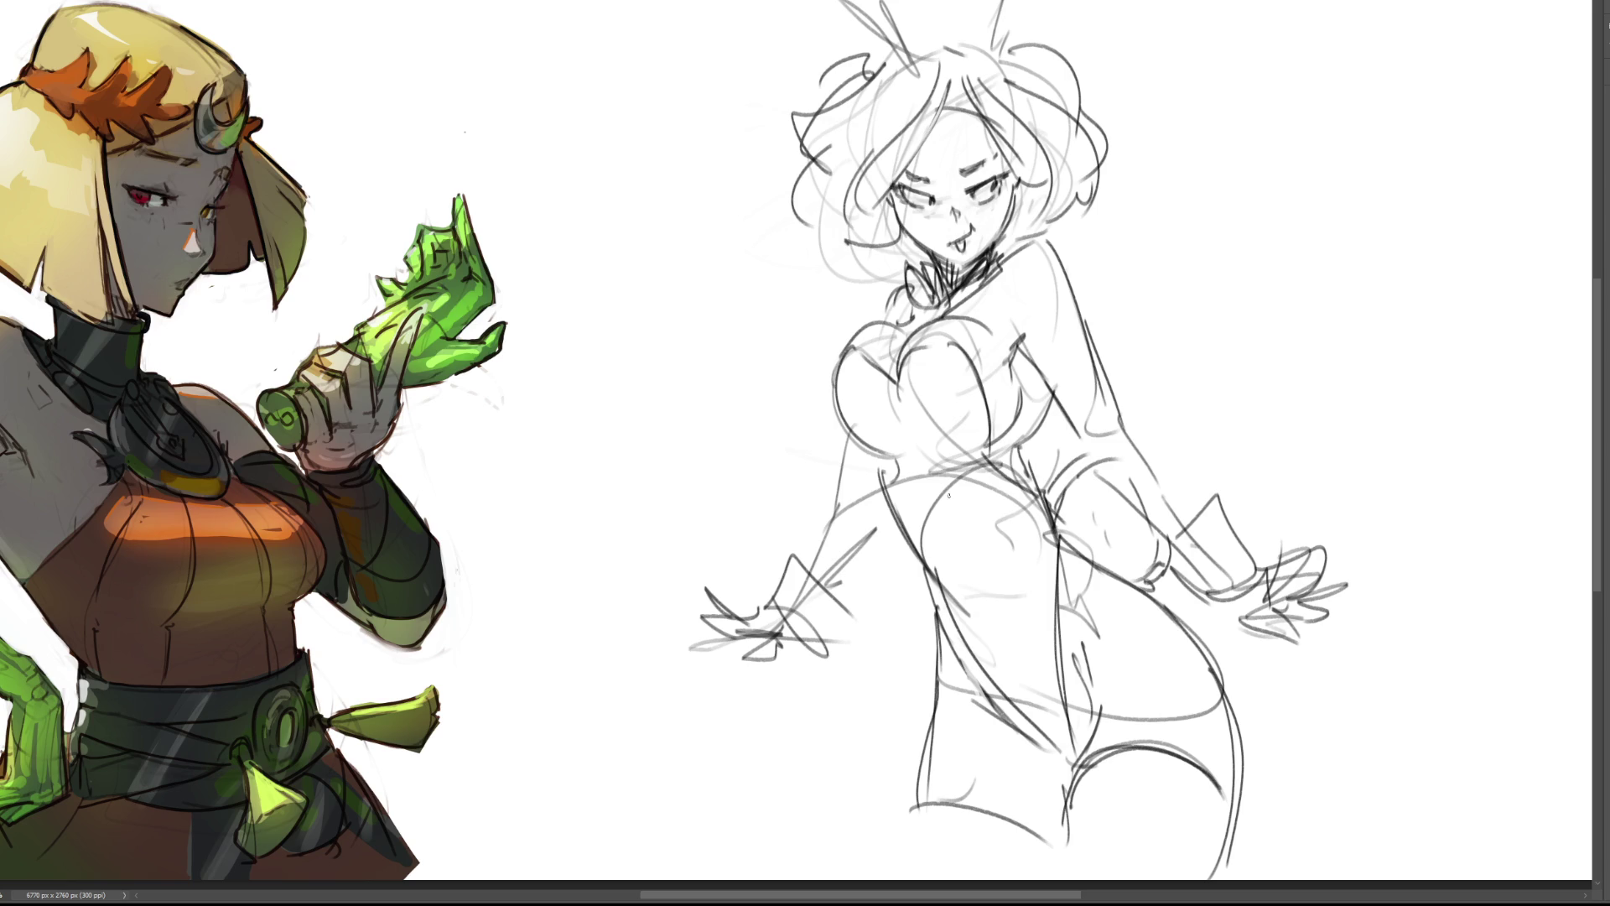
Sketch bunny ears on top of the hair.
{"action": "left_click_drag", "start_coordinate": [897, 13], "coordinate": [1053, 46]}
{"action": "mouse_move", "coordinate": [866, 32]}
{"action": "left_mouse_down"}
{"action": "mouse_move", "coordinate": [844, 49]}
{"action": "mouse_move", "coordinate": [902, 57]}
{"action": "left_mouse_up"}
{"action": "mouse_move", "coordinate": [888, 2]}
{"action": "left_mouse_down"}
{"action": "mouse_move", "coordinate": [923, 46]}
{"action": "mouse_move", "coordinate": [914, 77]}
{"action": "mouse_move", "coordinate": [981, 41]}
{"action": "mouse_move", "coordinate": [963, 1]}
{"action": "left_mouse_up"}
{"action": "mouse_move", "coordinate": [999, 42]}
{"action": "left_mouse_down"}
{"action": "mouse_move", "coordinate": [1031, 2]}
{"action": "mouse_move", "coordinate": [998, 40]}
{"action": "mouse_move", "coordinate": [969, 1]}
{"action": "left_mouse_up"}
{"action": "left_click_drag", "start_coordinate": [1000, 37], "coordinate": [1023, 2]}
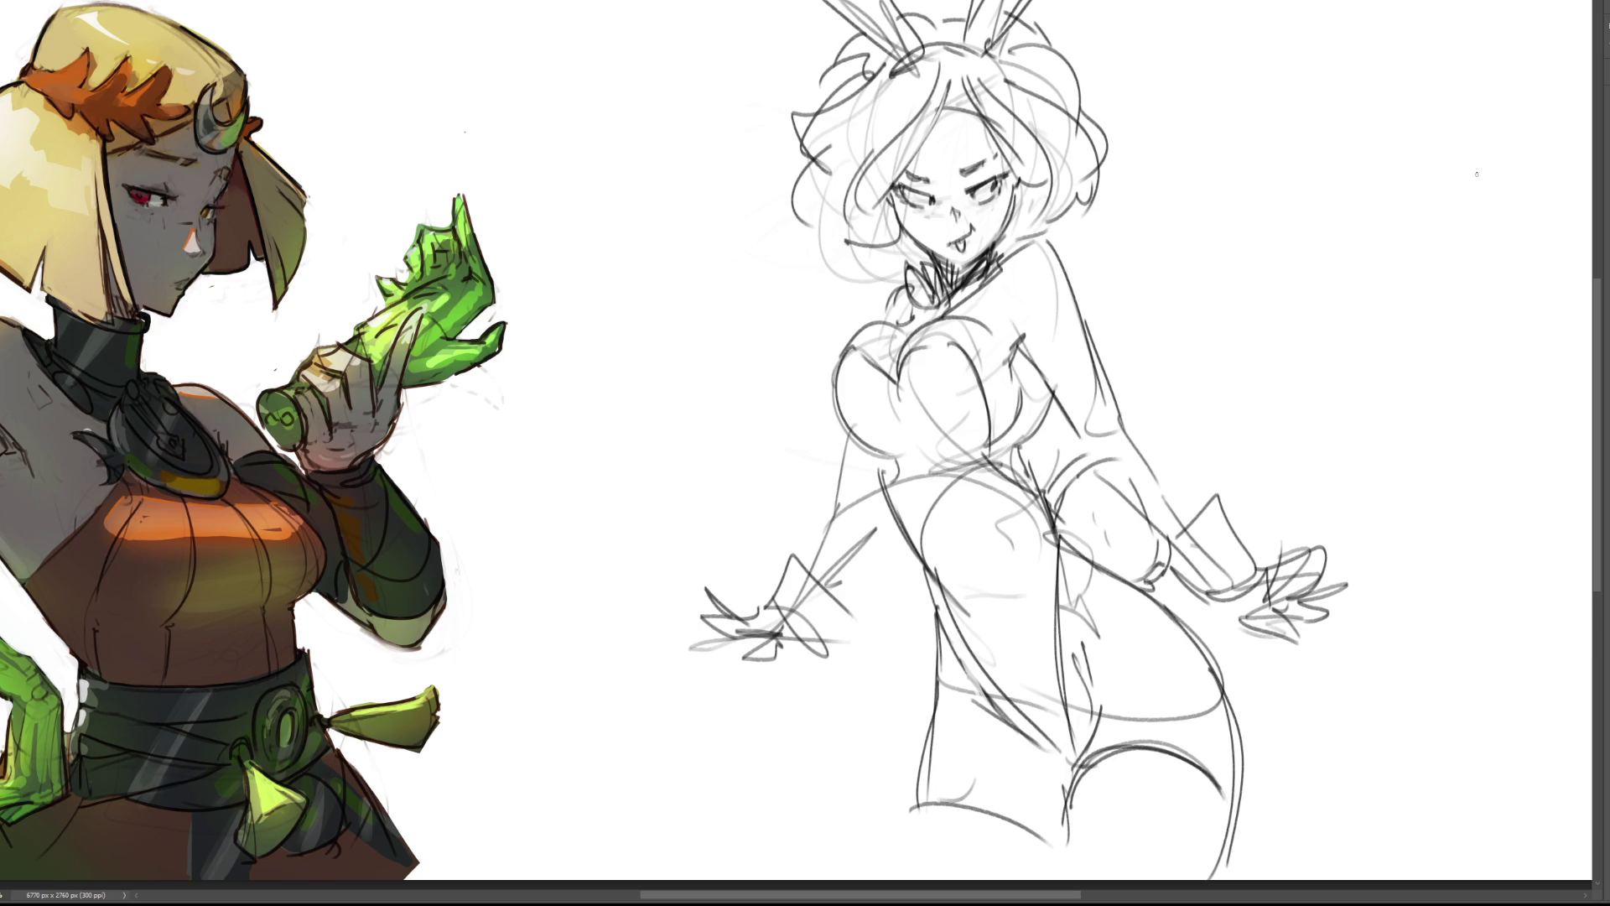
Draw pointed cuffs at both hands, then clear the pencil sketch from the canvas.
{"action": "left_click_drag", "start_coordinate": [1232, 627], "coordinate": [1292, 655]}
{"action": "mouse_move", "coordinate": [1313, 591]}
{"action": "left_mouse_down"}
{"action": "mouse_move", "coordinate": [1440, 516]}
{"action": "mouse_move", "coordinate": [1348, 630]}
{"action": "left_mouse_up"}
{"action": "mouse_move", "coordinate": [1369, 549]}
{"action": "left_mouse_down"}
{"action": "mouse_move", "coordinate": [1380, 595]}
{"action": "mouse_move", "coordinate": [1337, 631]}
{"action": "mouse_move", "coordinate": [1250, 657]}
{"action": "mouse_move", "coordinate": [1234, 737]}
{"action": "left_mouse_up"}
{"action": "left_click_drag", "start_coordinate": [1239, 662], "coordinate": [1302, 875]}
{"action": "mouse_move", "coordinate": [669, 578]}
{"action": "left_mouse_down"}
{"action": "mouse_move", "coordinate": [728, 671]}
{"action": "mouse_move", "coordinate": [792, 701]}
{"action": "left_mouse_up"}
{"action": "left_click_drag", "start_coordinate": [791, 686], "coordinate": [797, 745]}
{"action": "left_click_drag", "start_coordinate": [800, 738], "coordinate": [801, 868]}
{"action": "mouse_move", "coordinate": [648, 514]}
{"action": "left_mouse_down"}
{"action": "mouse_move", "coordinate": [706, 637]}
{"action": "mouse_move", "coordinate": [705, 592]}
{"action": "mouse_move", "coordinate": [777, 684]}
{"action": "left_mouse_up"}
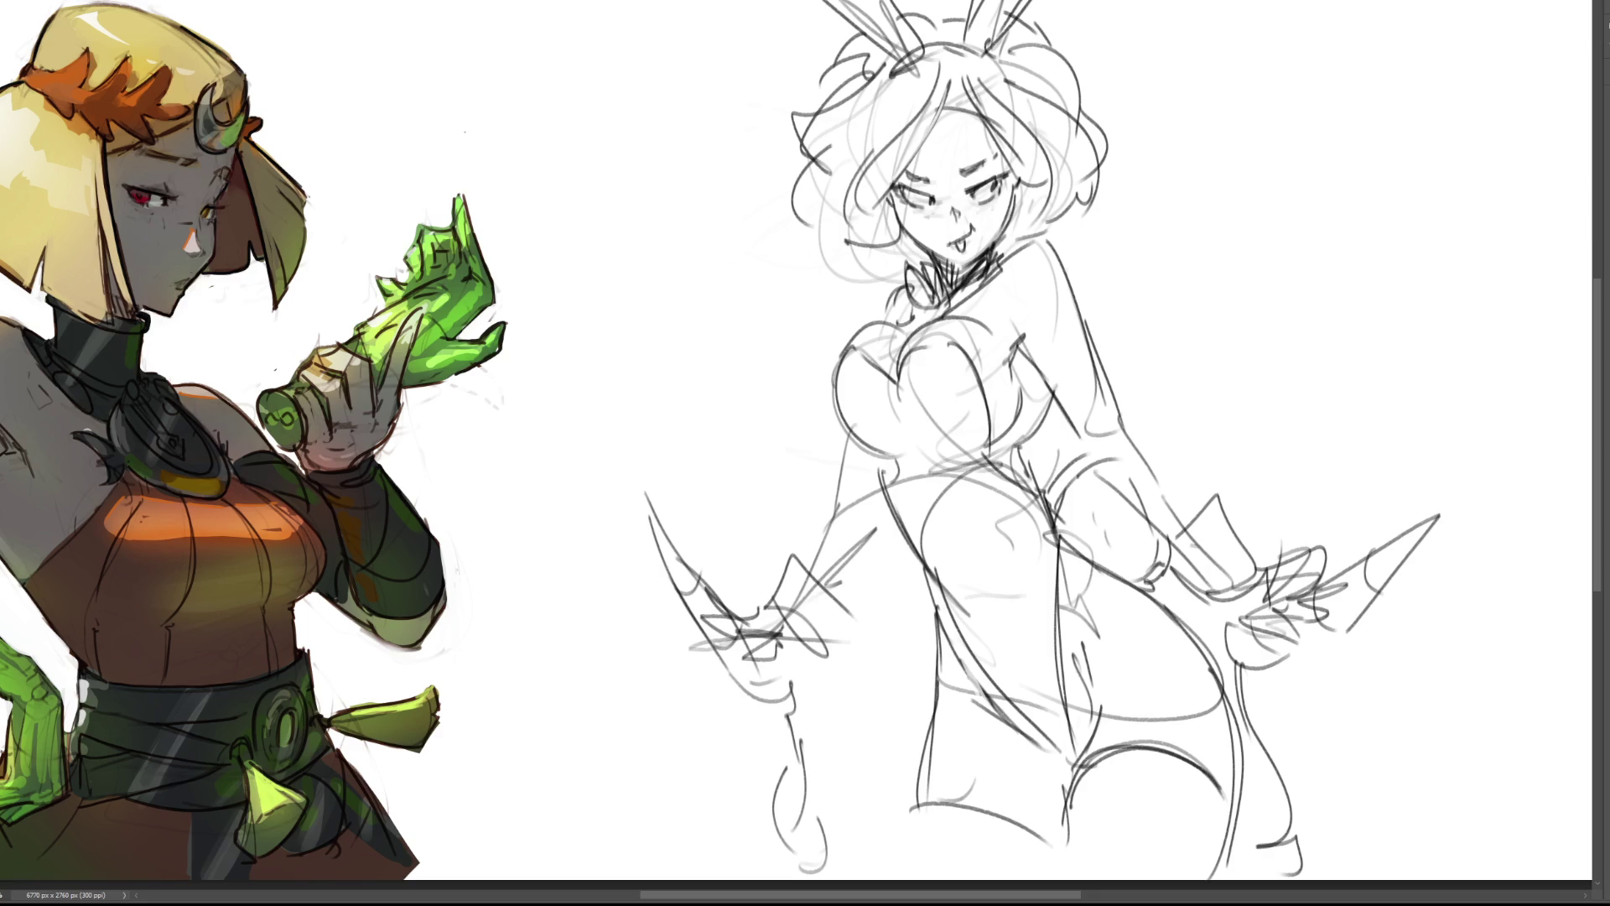
{"action": "key", "text": "Delete"}
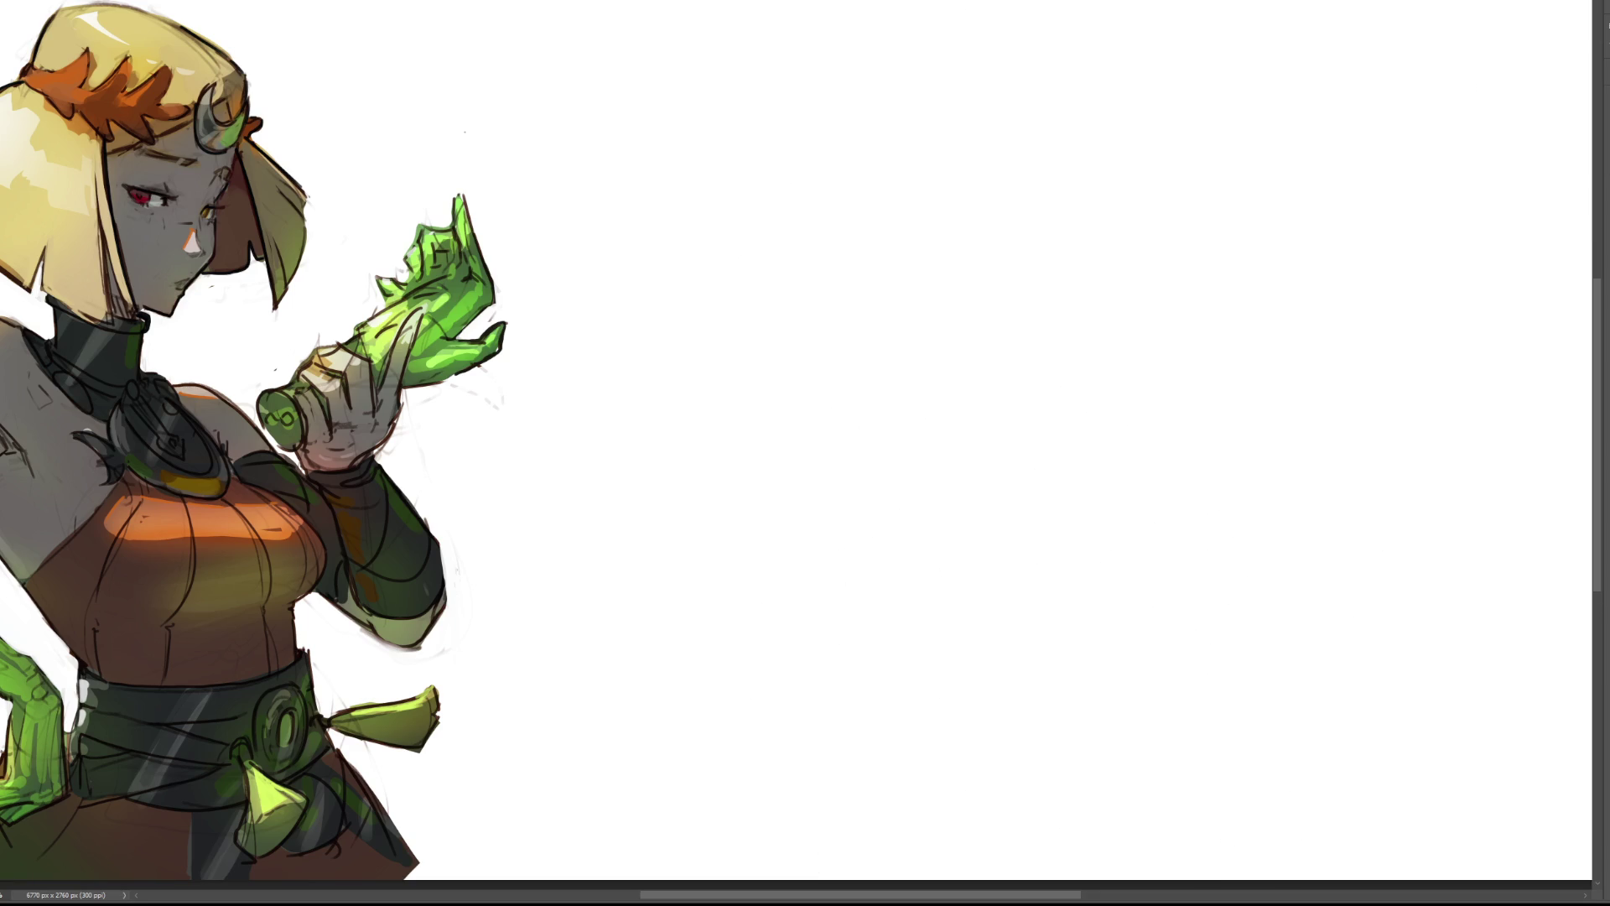
Restore the deleted sketches, flip the view, and slide the lassoed faint figures left into the canvas middle.
{"action": "key", "text": "ctrl+z"}
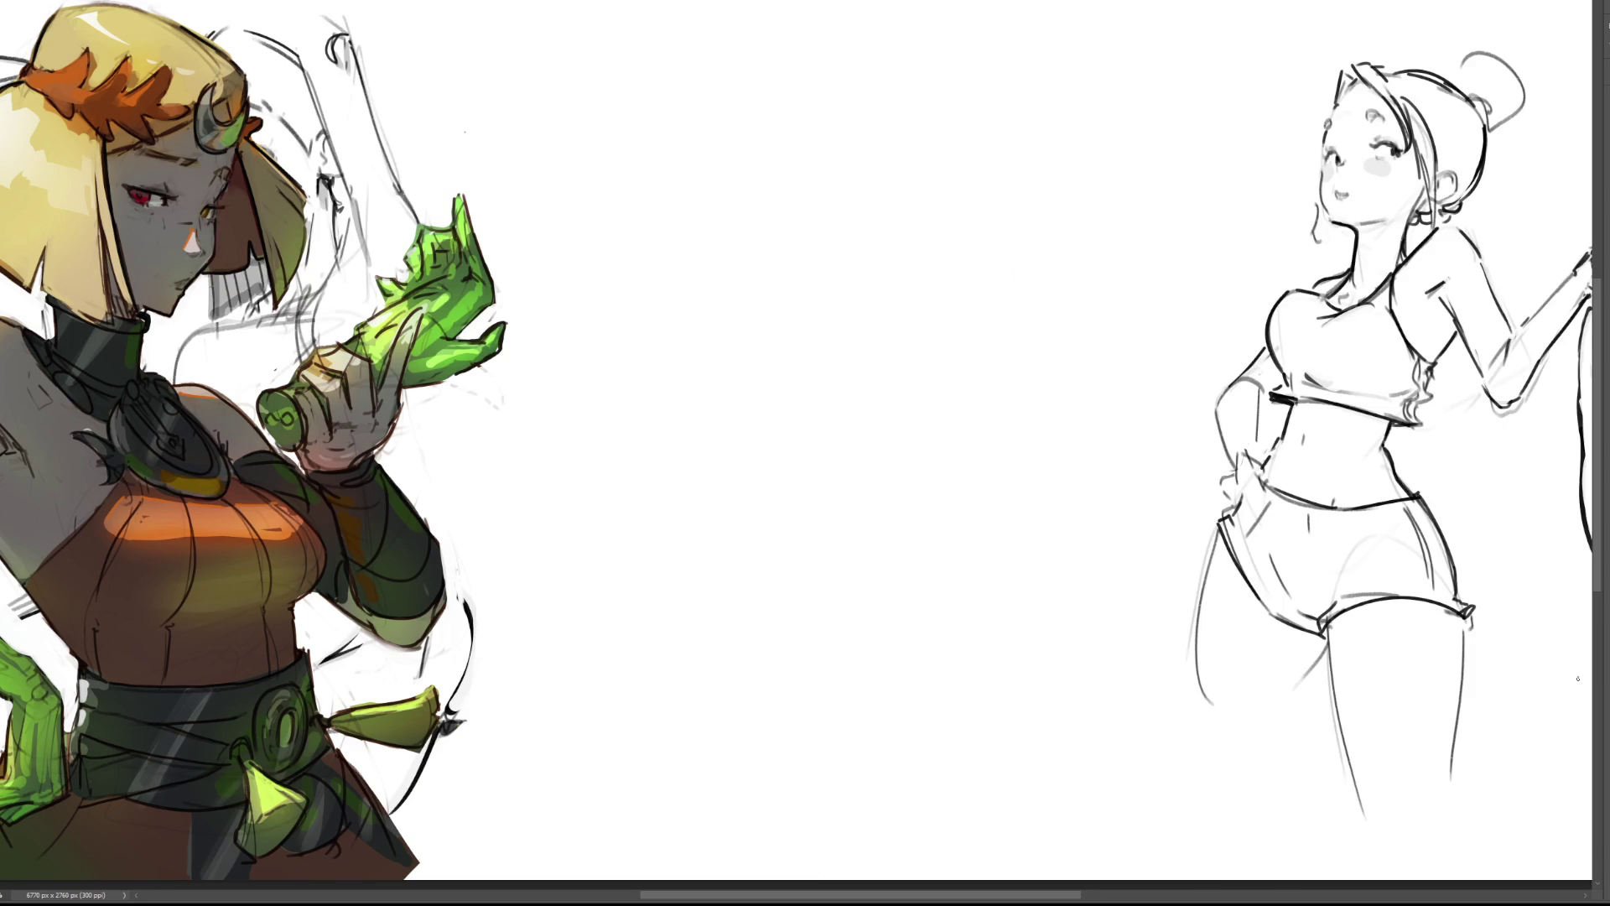
{"action": "key", "text": "ctrl+0"}
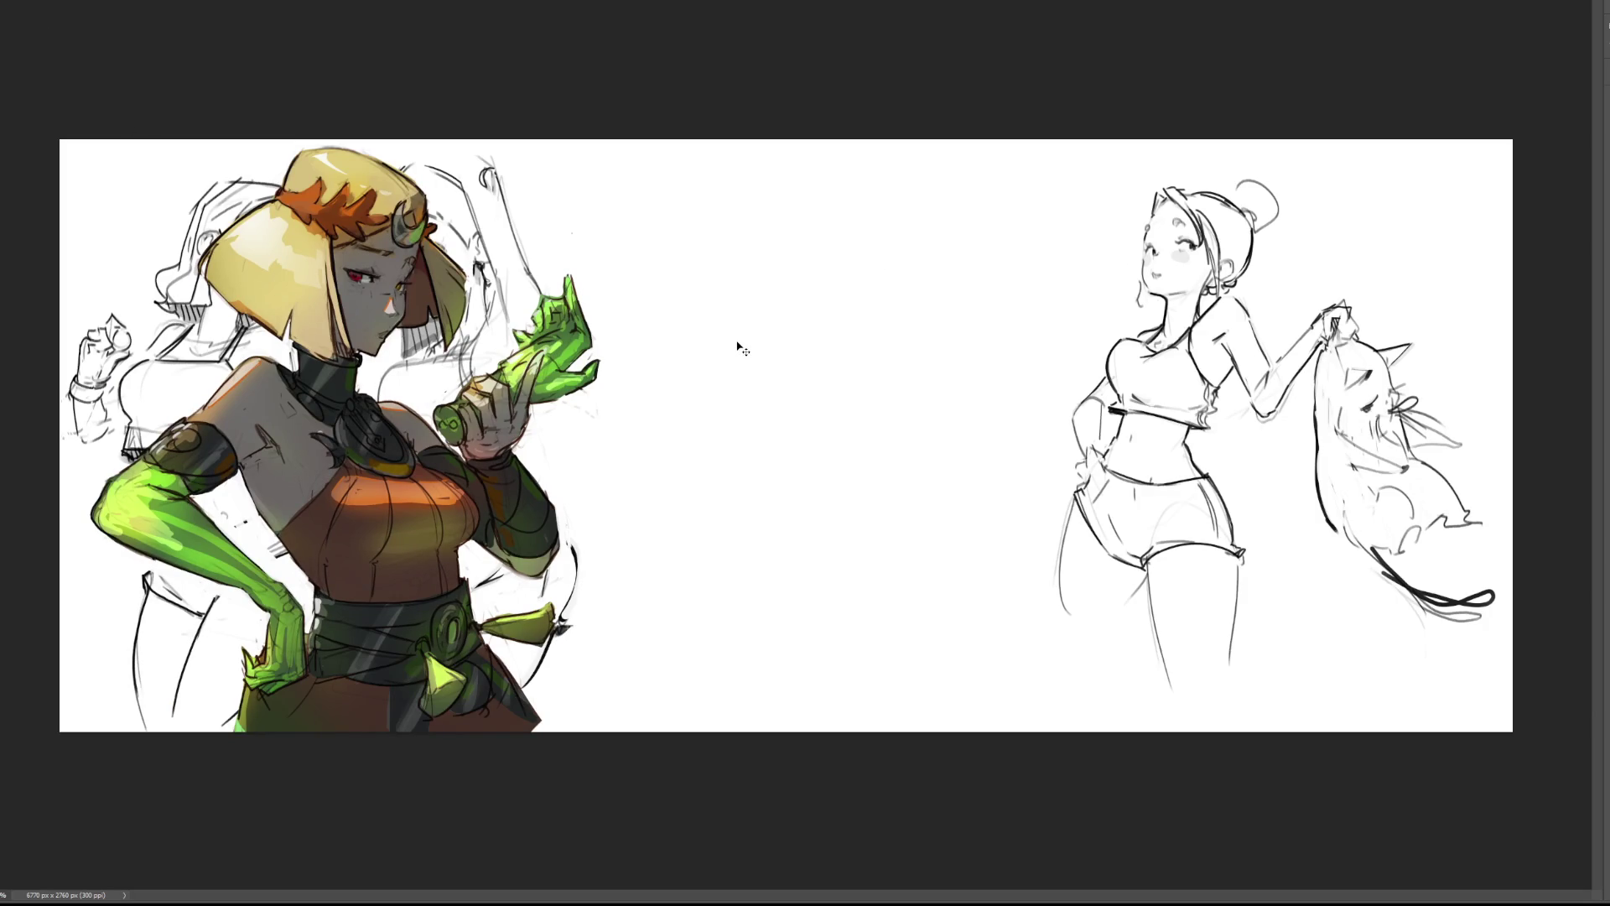
{"action": "key", "text": "h"}
{"action": "mouse_move", "coordinate": [999, 133]}
{"action": "left_mouse_down"}
{"action": "mouse_move", "coordinate": [849, 511]}
{"action": "mouse_move", "coordinate": [1564, 162]}
{"action": "mouse_move", "coordinate": [952, 134]}
{"action": "left_mouse_up"}
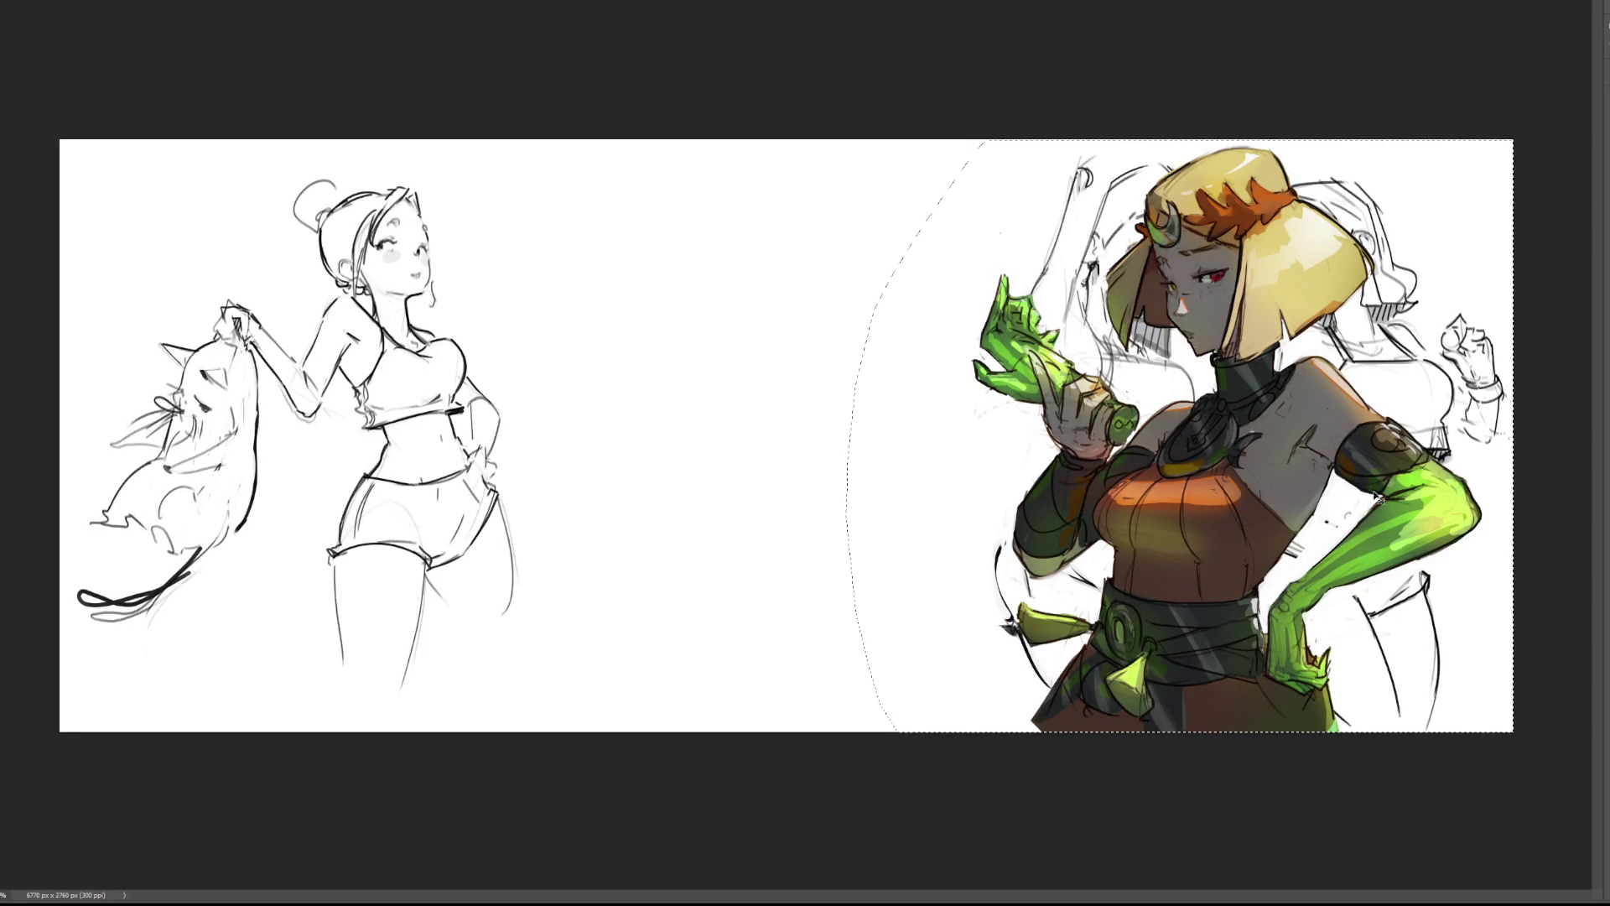
{"action": "key", "text": "ctrl+t"}
{"action": "mouse_move", "coordinate": [1353, 474]}
{"action": "left_mouse_down"}
{"action": "mouse_move", "coordinate": [868, 478]}
{"action": "mouse_move", "coordinate": [889, 478]}
{"action": "left_mouse_up"}
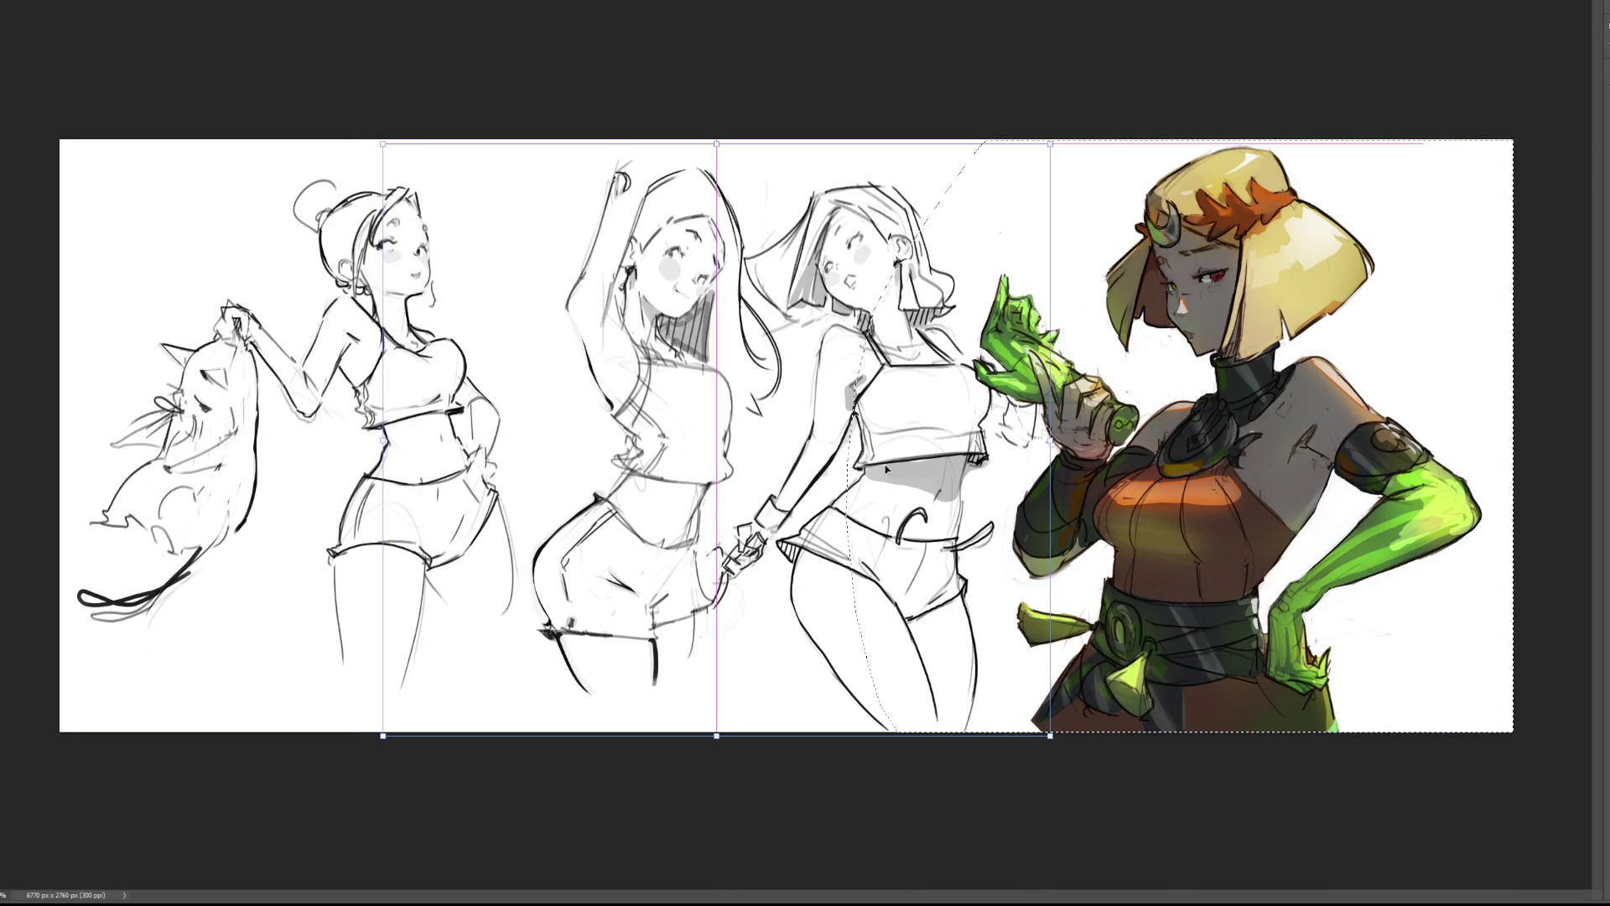
{"action": "key", "text": "Return"}
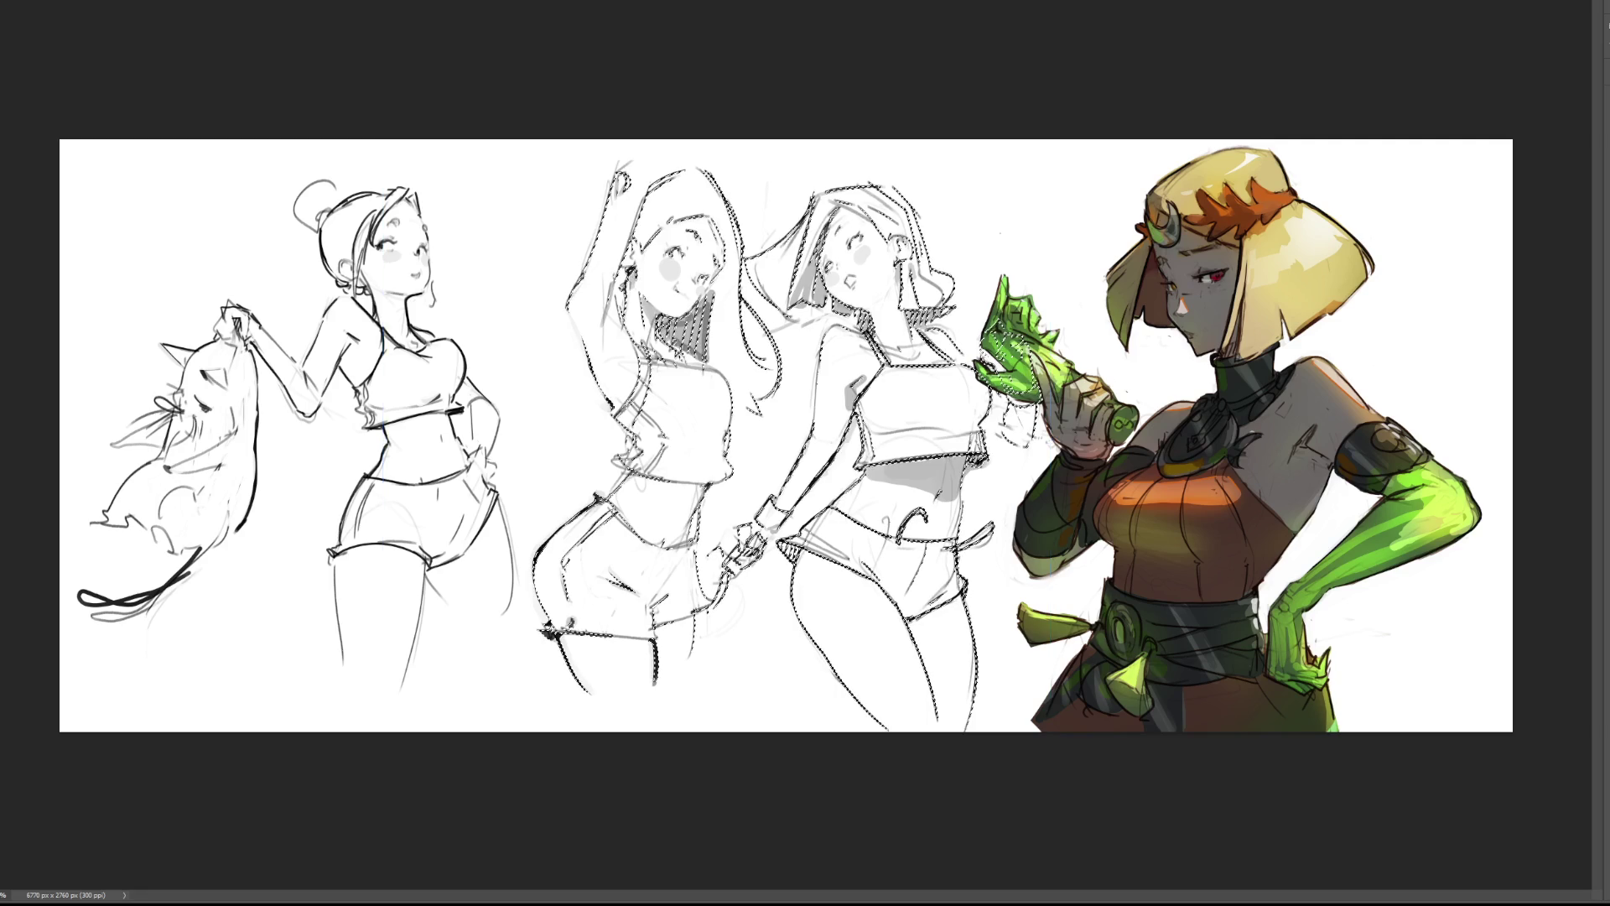
{"action": "key", "text": "ctrl+d"}
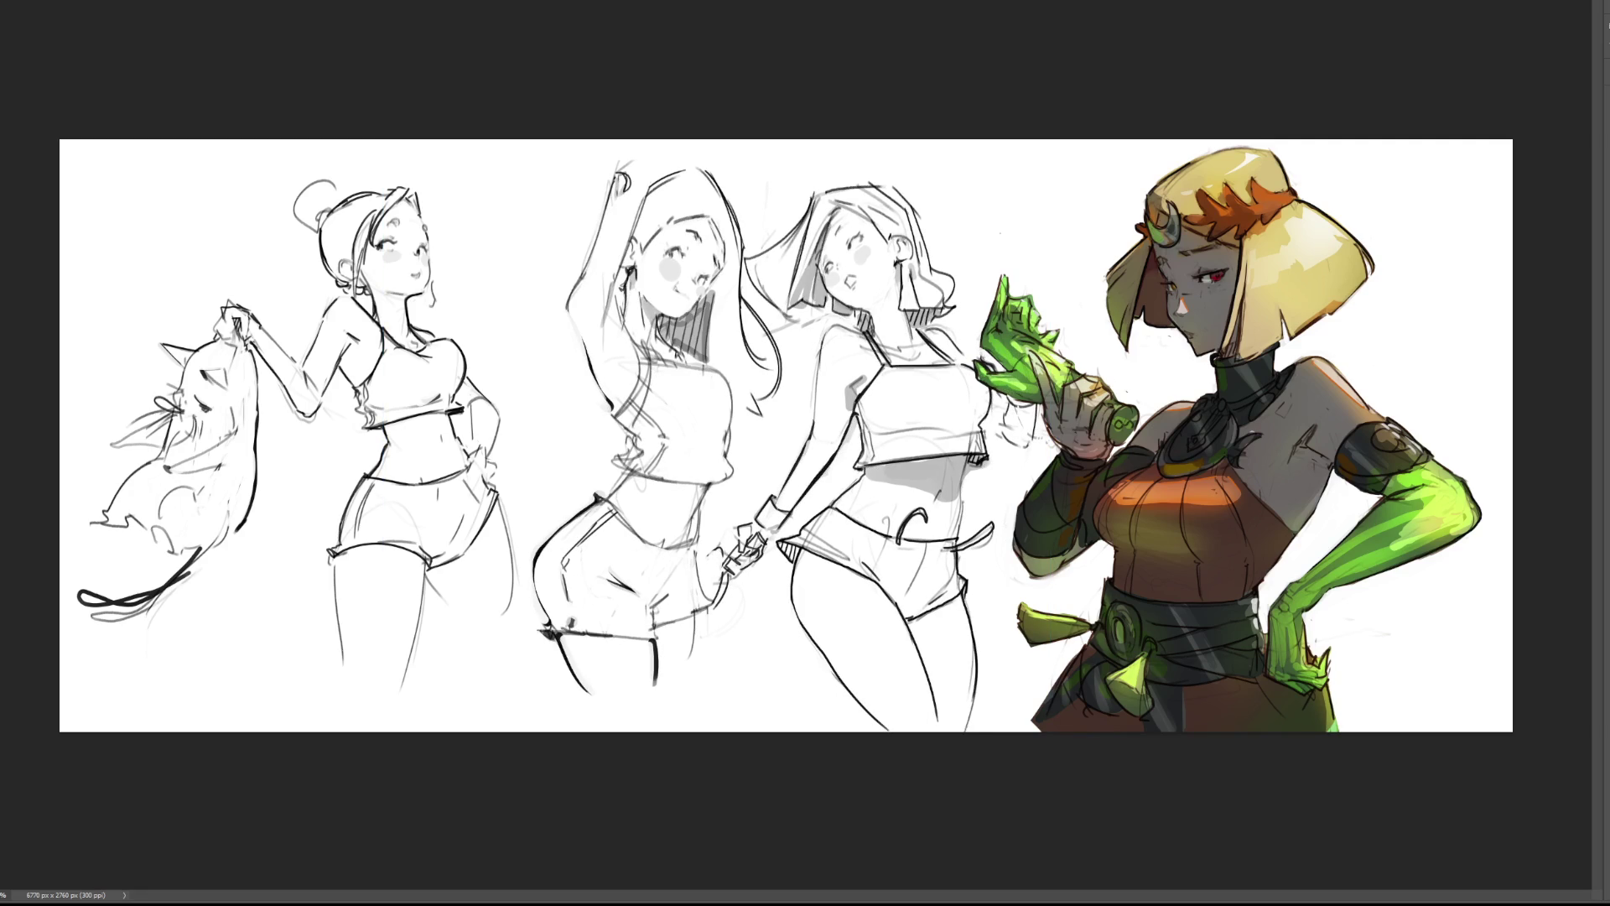
{"action": "key", "text": "ctrl+plus"}
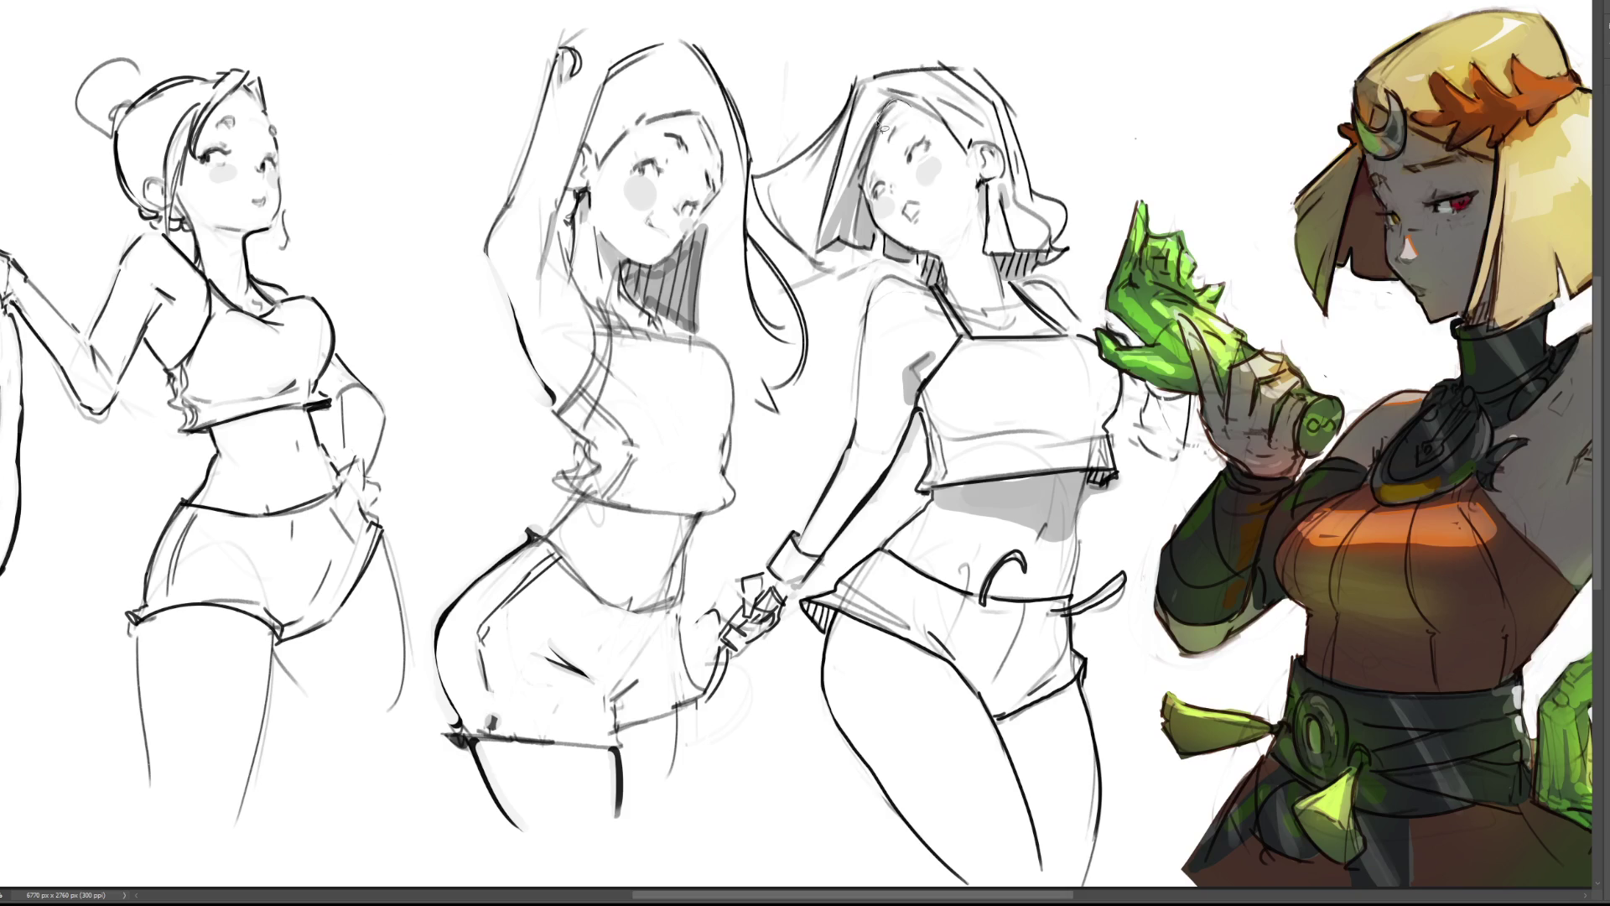
Darken the jaw and ear lines, lasso the third figure's arm, leg and belly, then fade the painting.
{"action": "mouse_move", "coordinate": [873, 204]}
{"action": "left_mouse_down"}
{"action": "mouse_move", "coordinate": [898, 243]}
{"action": "mouse_move", "coordinate": [935, 260]}
{"action": "mouse_move", "coordinate": [953, 306]}
{"action": "mouse_move", "coordinate": [998, 335]}
{"action": "mouse_move", "coordinate": [1053, 325]}
{"action": "left_mouse_up"}
{"action": "mouse_move", "coordinate": [1005, 178]}
{"action": "left_mouse_down"}
{"action": "mouse_move", "coordinate": [992, 141]}
{"action": "mouse_move", "coordinate": [958, 144]}
{"action": "mouse_move", "coordinate": [910, 99]}
{"action": "mouse_move", "coordinate": [870, 194]}
{"action": "left_mouse_up"}
{"action": "mouse_move", "coordinate": [873, 317]}
{"action": "left_mouse_down"}
{"action": "mouse_move", "coordinate": [860, 419]}
{"action": "mouse_move", "coordinate": [804, 545]}
{"action": "mouse_move", "coordinate": [843, 547]}
{"action": "mouse_move", "coordinate": [910, 453]}
{"action": "mouse_move", "coordinate": [956, 344]}
{"action": "mouse_move", "coordinate": [933, 287]}
{"action": "left_mouse_up"}
{"action": "mouse_move", "coordinate": [848, 461]}
{"action": "left_mouse_down"}
{"action": "mouse_move", "coordinate": [796, 540]}
{"action": "mouse_move", "coordinate": [851, 448]}
{"action": "left_mouse_up"}
{"action": "mouse_move", "coordinate": [1109, 880]}
{"action": "left_mouse_down"}
{"action": "mouse_move", "coordinate": [1082, 684]}
{"action": "mouse_move", "coordinate": [998, 709]}
{"action": "mouse_move", "coordinate": [868, 633]}
{"action": "mouse_move", "coordinate": [956, 885]}
{"action": "left_mouse_up"}
{"action": "mouse_move", "coordinate": [990, 485]}
{"action": "left_mouse_down"}
{"action": "mouse_move", "coordinate": [943, 495]}
{"action": "mouse_move", "coordinate": [919, 533]}
{"action": "mouse_move", "coordinate": [960, 469]}
{"action": "left_mouse_up"}
{"action": "key", "text": "5"}
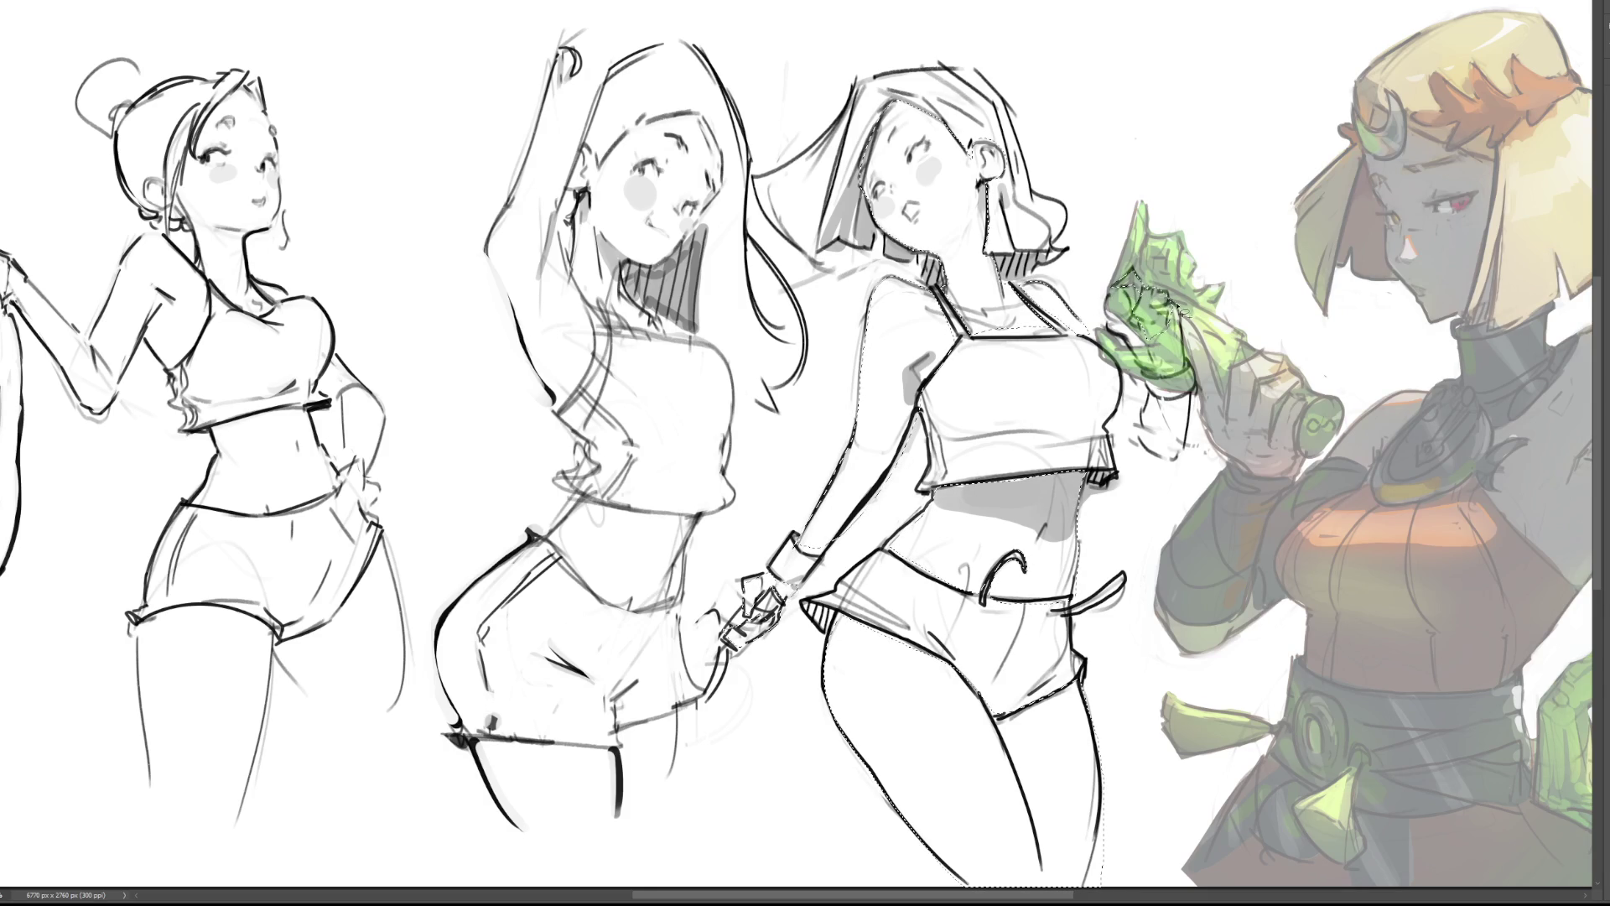
Ink the lower edge of the green hand, undoing the stray lines below it.
{"action": "left_click_drag", "start_coordinate": [1150, 374], "coordinate": [1130, 364]}
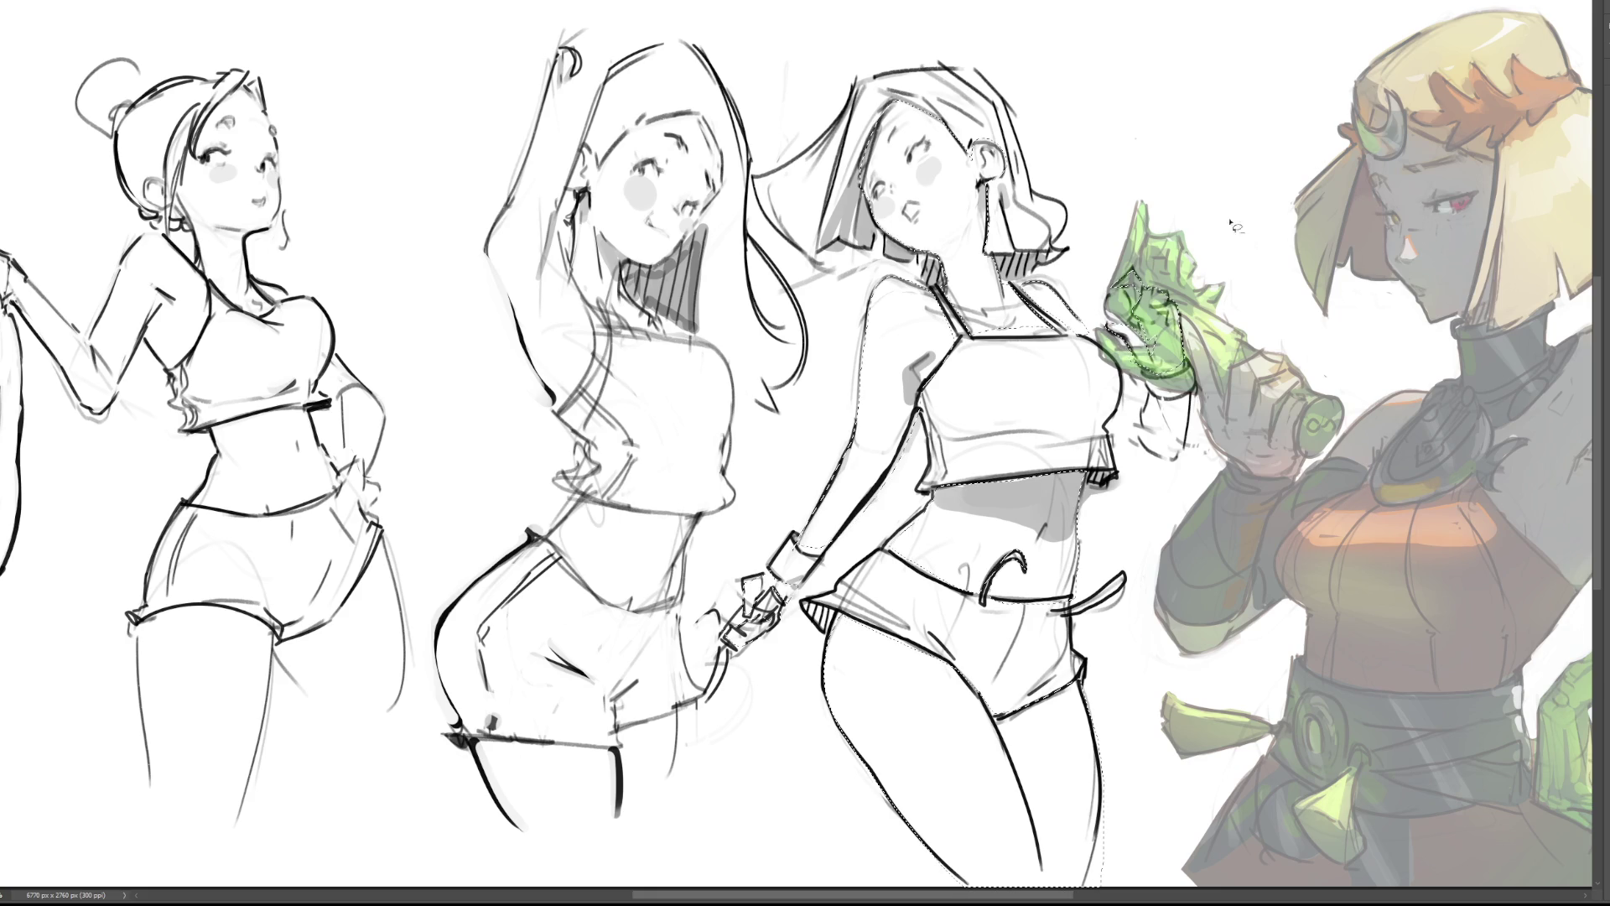
{"action": "mouse_move", "coordinate": [1107, 343]}
{"action": "left_mouse_down"}
{"action": "mouse_move", "coordinate": [1139, 374]}
{"action": "mouse_move", "coordinate": [1115, 435]}
{"action": "mouse_move", "coordinate": [1173, 463]}
{"action": "mouse_move", "coordinate": [1195, 429]}
{"action": "mouse_move", "coordinate": [1187, 457]}
{"action": "left_mouse_up"}
{"action": "key", "text": "ctrl+z"}
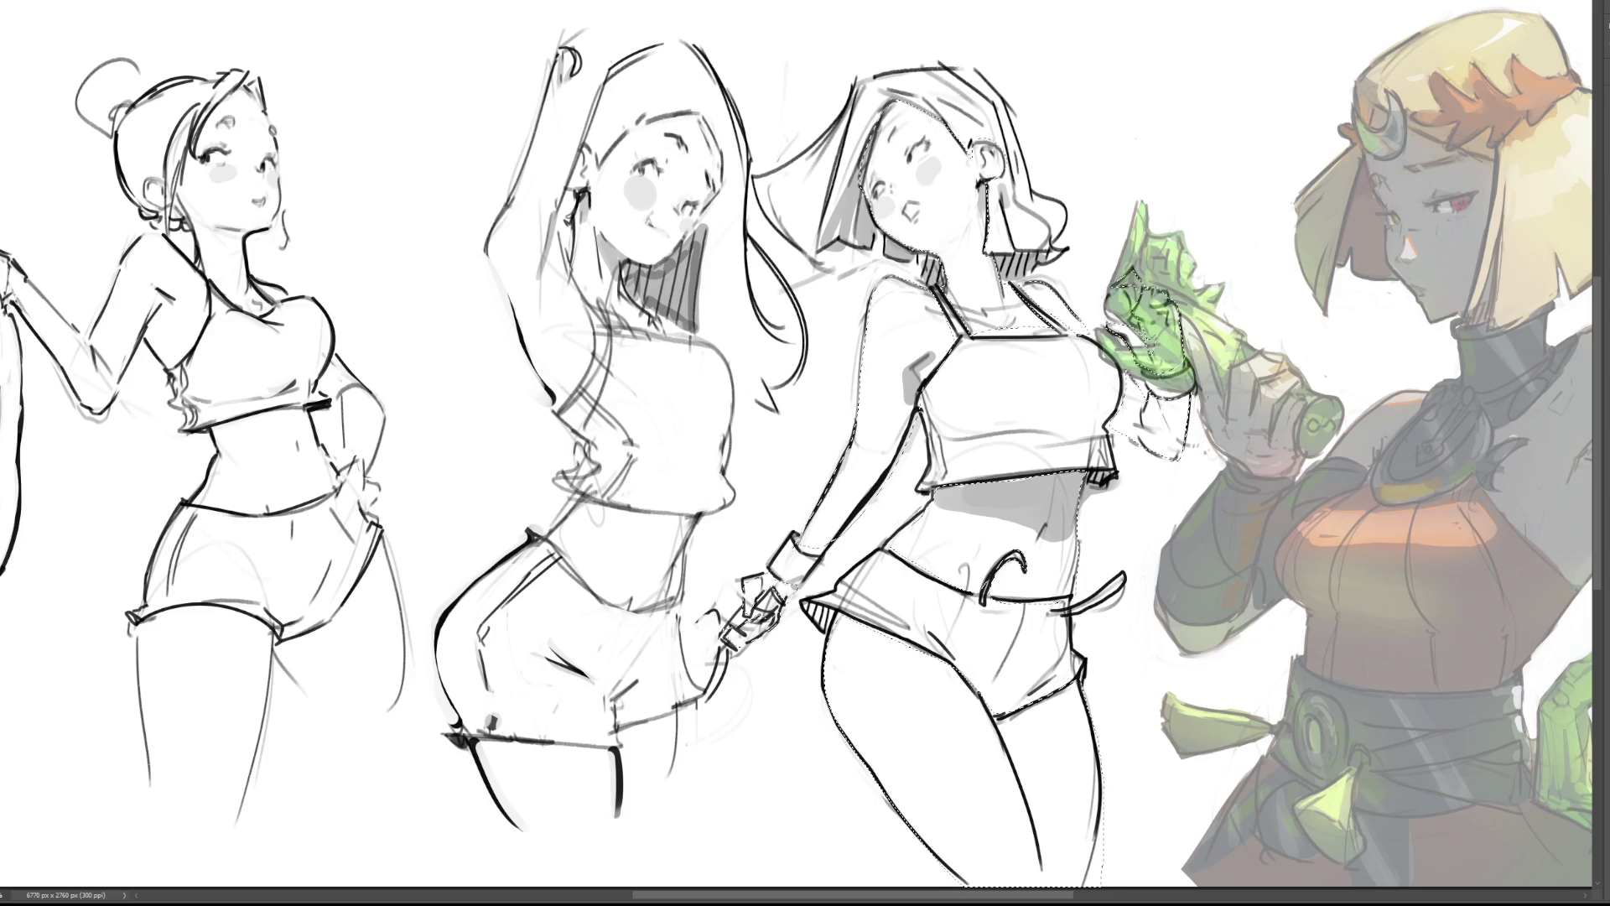
Restore the painted character to full opacity, deselect, and pick the third figure's layer.
{"action": "key", "text": "0"}
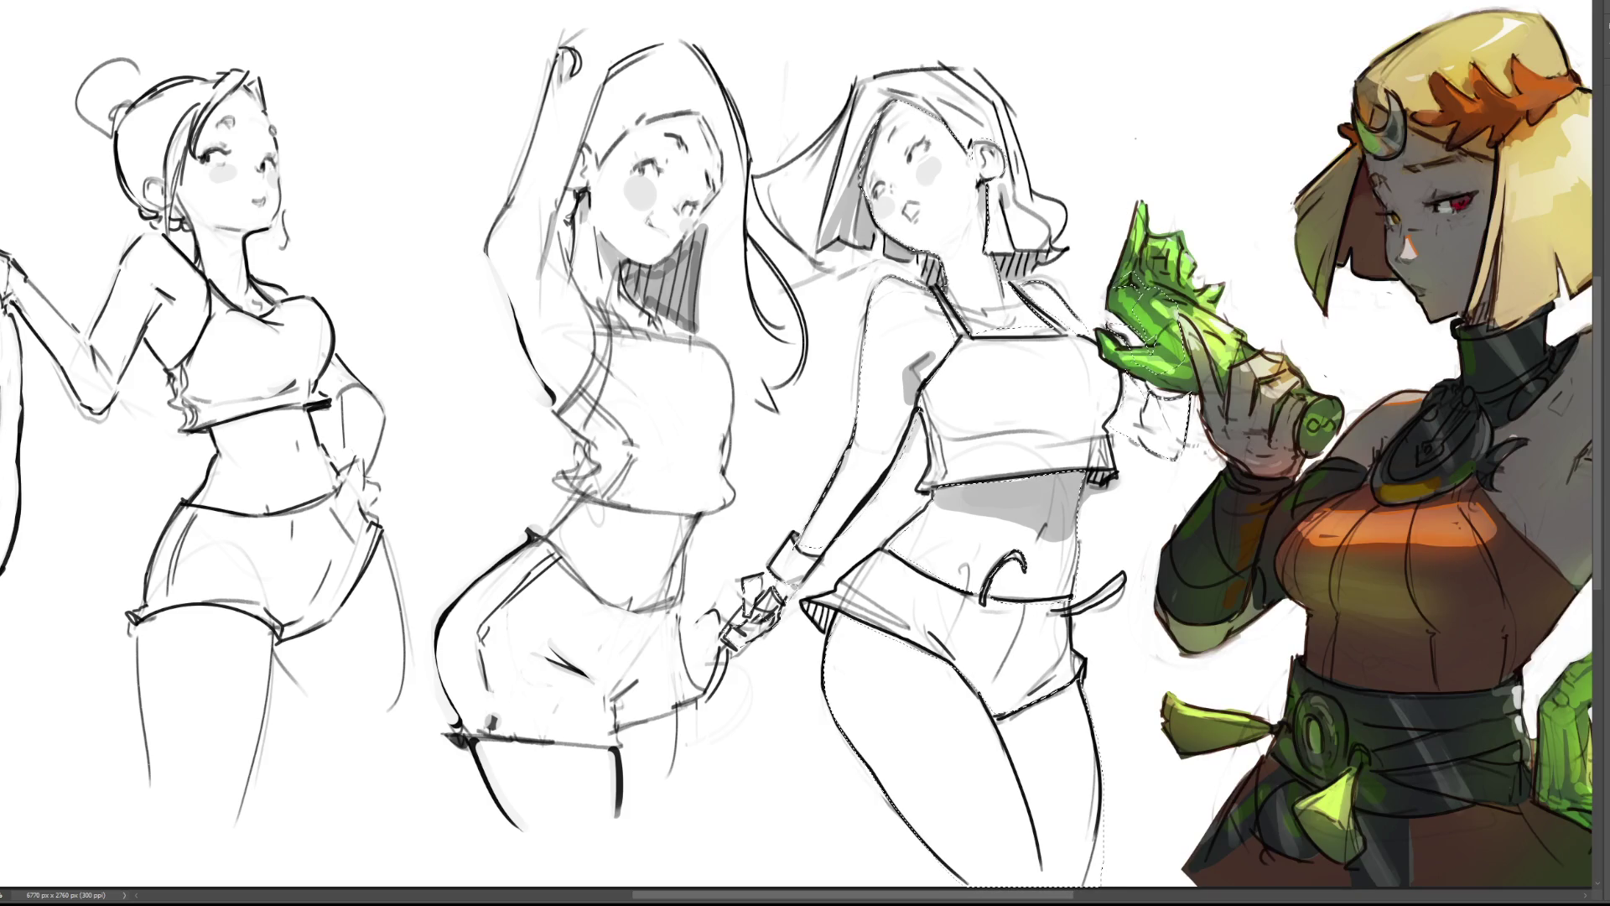
{"action": "key", "text": "ctrl+d"}
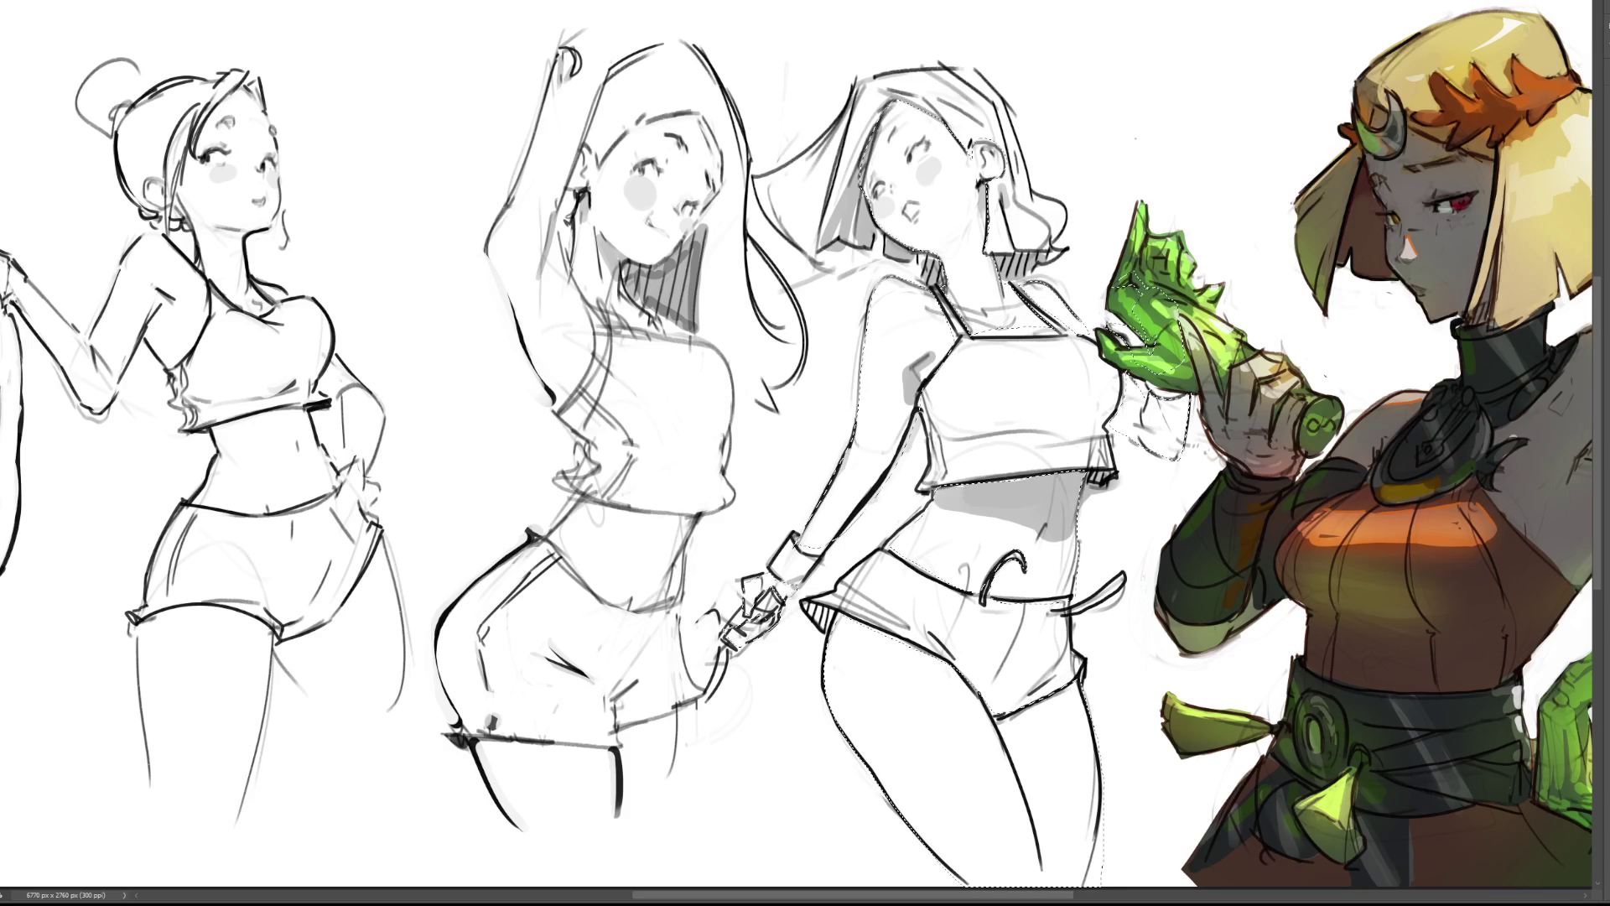
{"action": "key", "text": "ctrl+d"}
{"action": "left_click", "coordinate": [1565, 541], "text": "ctrl"}
Paint pink skin inside the reloaded third-figure selection, then darken the crop-top hem and soften the leg outline.
{"action": "key", "text": "ctrl+d"}
{"action": "mouse_move", "coordinate": [1229, 567]}
{"action": "left_mouse_down"}
{"action": "mouse_move", "coordinate": [1218, 621]}
{"action": "mouse_move", "coordinate": [1233, 571]}
{"action": "left_mouse_up"}
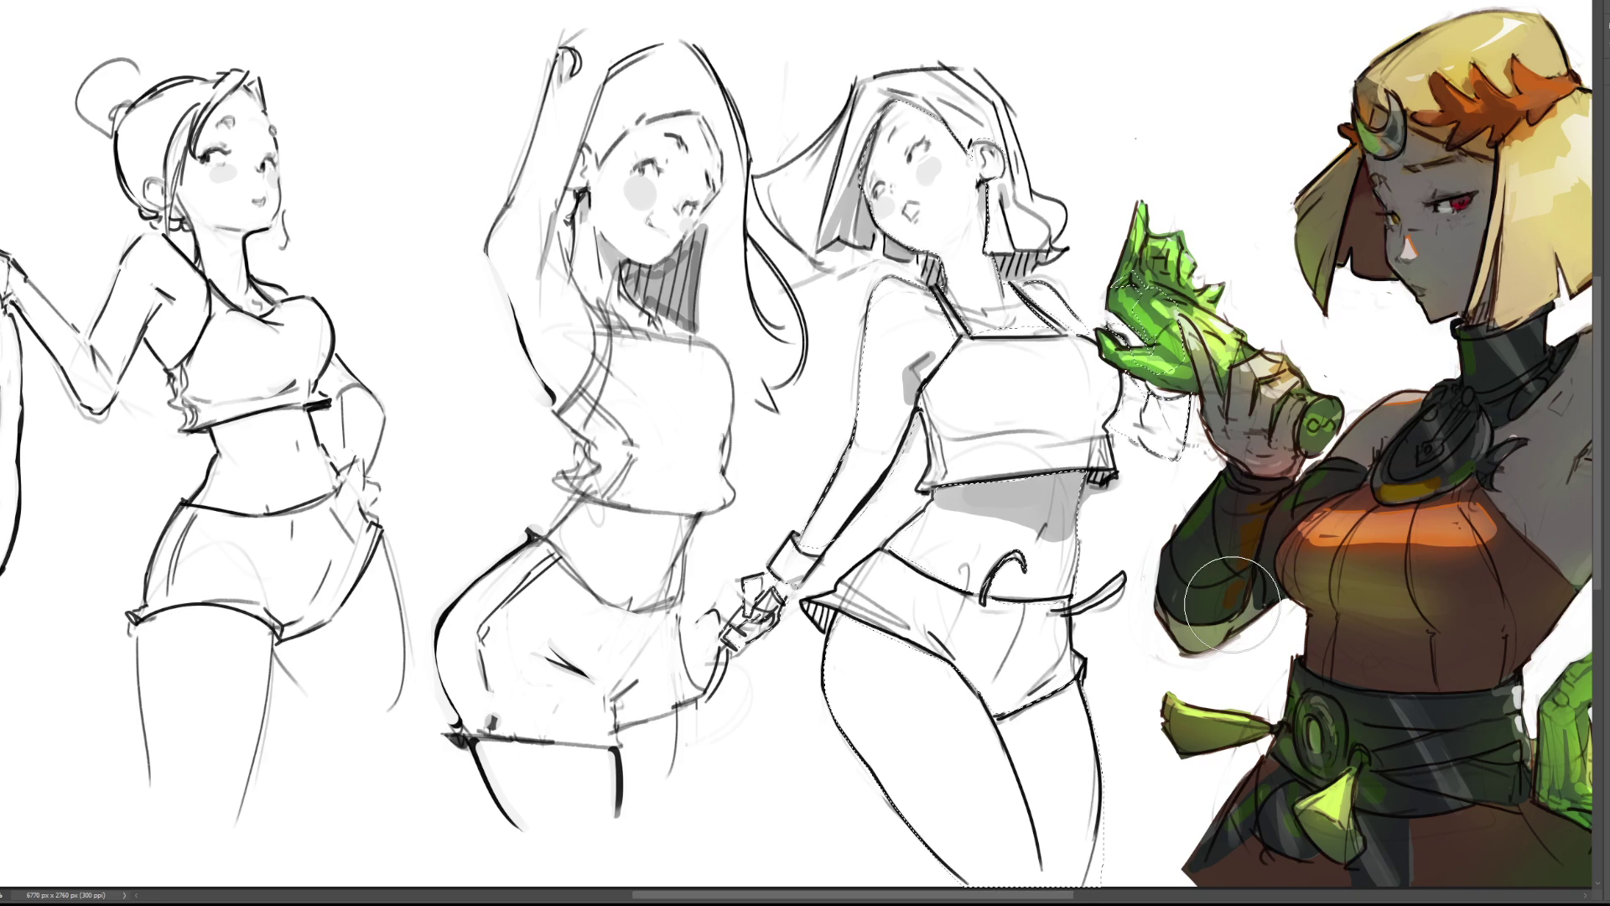
{"action": "mouse_move", "coordinate": [923, 184]}
{"action": "left_mouse_down"}
{"action": "mouse_move", "coordinate": [868, 553]}
{"action": "mouse_move", "coordinate": [964, 713]}
{"action": "left_mouse_up"}
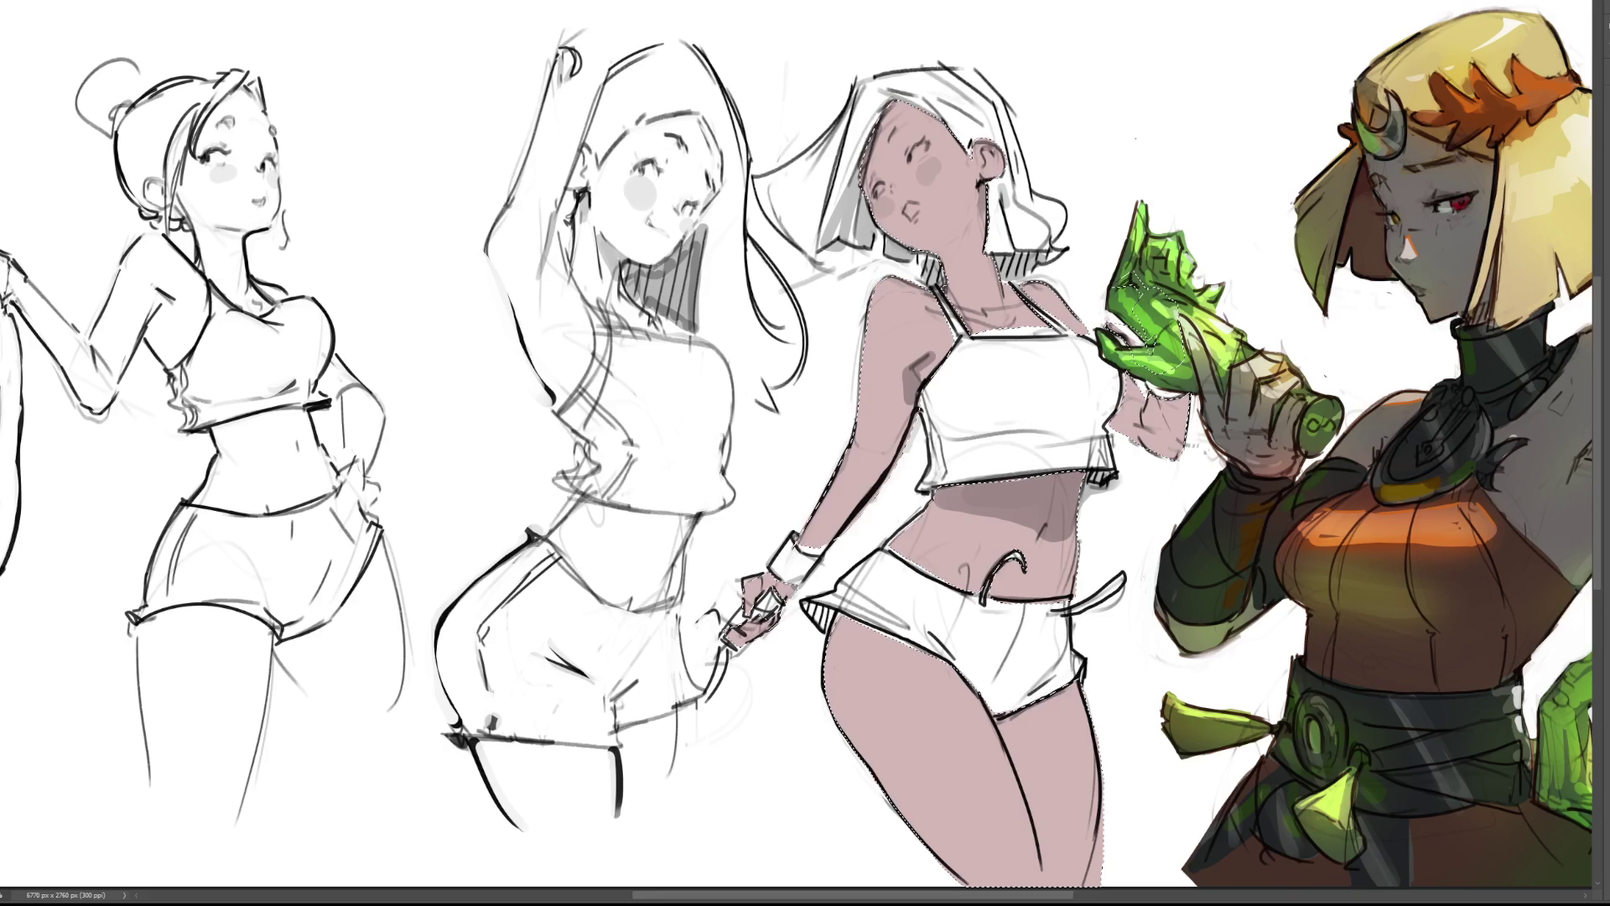
{"action": "key", "text": "ctrl+d"}
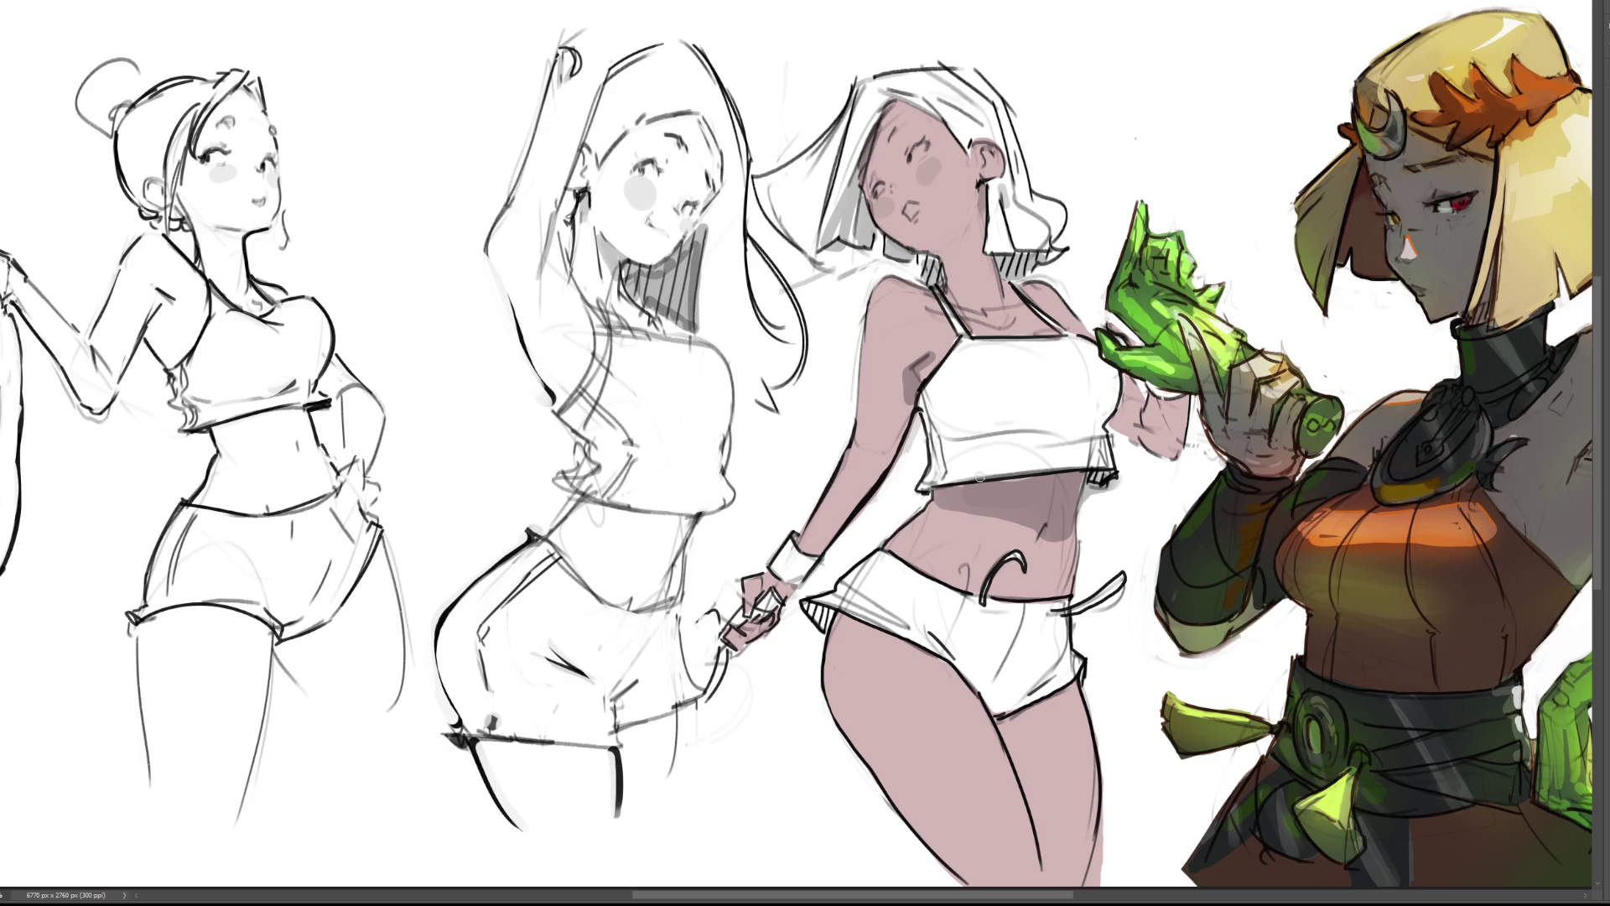
{"action": "left_click_drag", "start_coordinate": [949, 487], "coordinate": [985, 487]}
{"action": "left_click_drag", "start_coordinate": [1112, 798], "coordinate": [1100, 871]}
With a smaller brush, paint red on the third figure's neck, ear, hairline and collarbone.
{"action": "mouse_move", "coordinate": [914, 507]}
{"action": "left_mouse_down"}
{"action": "mouse_move", "coordinate": [1057, 503]}
{"action": "mouse_move", "coordinate": [1031, 523]}
{"action": "mouse_move", "coordinate": [964, 499]}
{"action": "mouse_move", "coordinate": [1011, 495]}
{"action": "mouse_move", "coordinate": [1042, 526]}
{"action": "left_mouse_up"}
{"action": "key", "text": "q"}
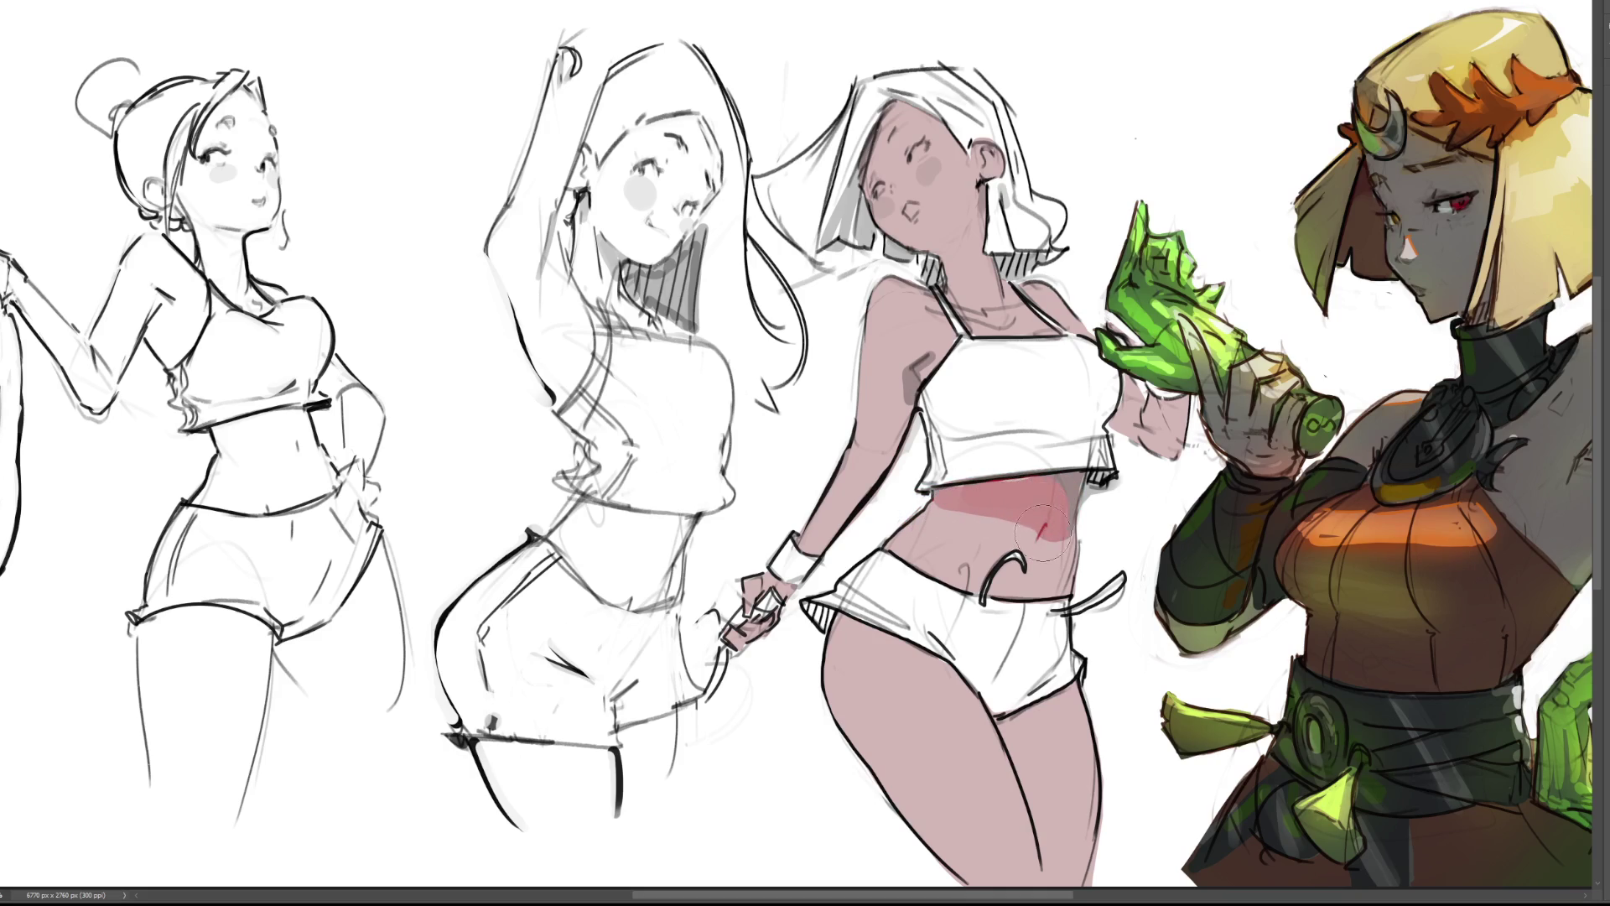
{"action": "key", "text": "bracketleft"}
{"action": "key", "text": "bracketleft"}
{"action": "key", "text": "bracketleft"}
{"action": "left_click_drag", "start_coordinate": [985, 187], "coordinate": [985, 213]}
{"action": "left_click_drag", "start_coordinate": [990, 156], "coordinate": [981, 176]}
{"action": "mouse_move", "coordinate": [881, 117]}
{"action": "left_mouse_down"}
{"action": "mouse_move", "coordinate": [861, 186]}
{"action": "mouse_move", "coordinate": [929, 151]}
{"action": "mouse_move", "coordinate": [885, 185]}
{"action": "mouse_move", "coordinate": [909, 208]}
{"action": "mouse_move", "coordinate": [892, 213]}
{"action": "left_mouse_up"}
{"action": "mouse_move", "coordinate": [993, 306]}
{"action": "left_mouse_down"}
{"action": "mouse_move", "coordinate": [944, 312]}
{"action": "mouse_move", "coordinate": [920, 374]}
{"action": "left_mouse_up"}
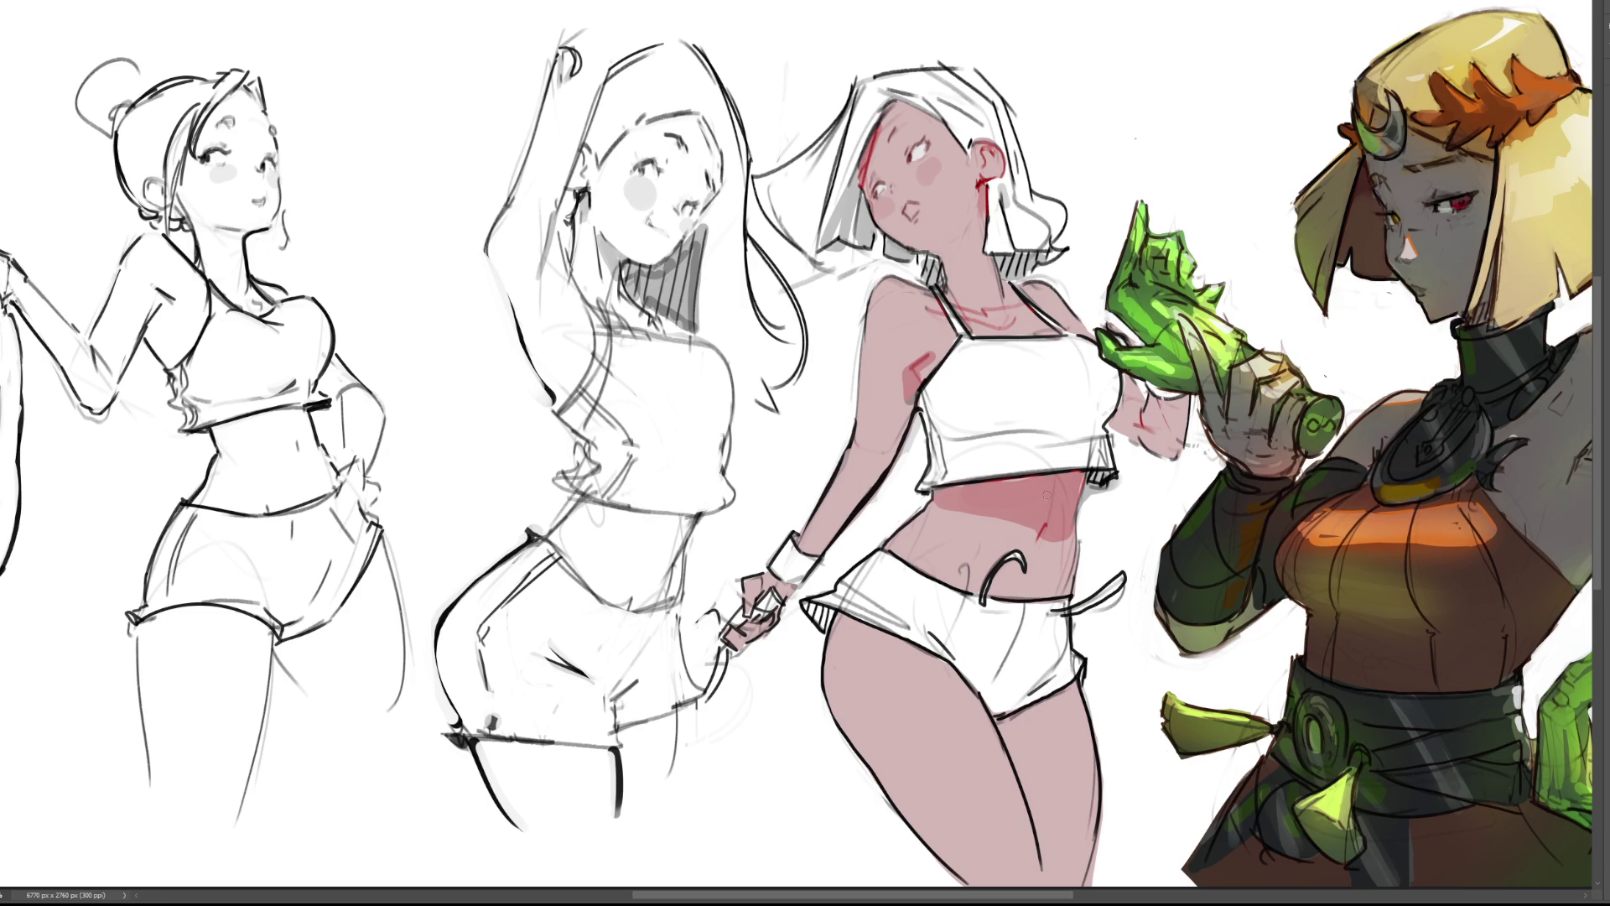
Ink the shorts hem and thigh edge, and shade the forearm, shoulder, neck, ear, hairline and mouth.
{"action": "mouse_move", "coordinate": [1002, 717]}
{"action": "left_mouse_down"}
{"action": "mouse_move", "coordinate": [1082, 679]}
{"action": "mouse_move", "coordinate": [1007, 726]}
{"action": "mouse_move", "coordinate": [1052, 838]}
{"action": "mouse_move", "coordinate": [1077, 713]}
{"action": "mouse_move", "coordinate": [1087, 809]}
{"action": "left_mouse_up"}
{"action": "left_click_drag", "start_coordinate": [1103, 726], "coordinate": [1087, 872]}
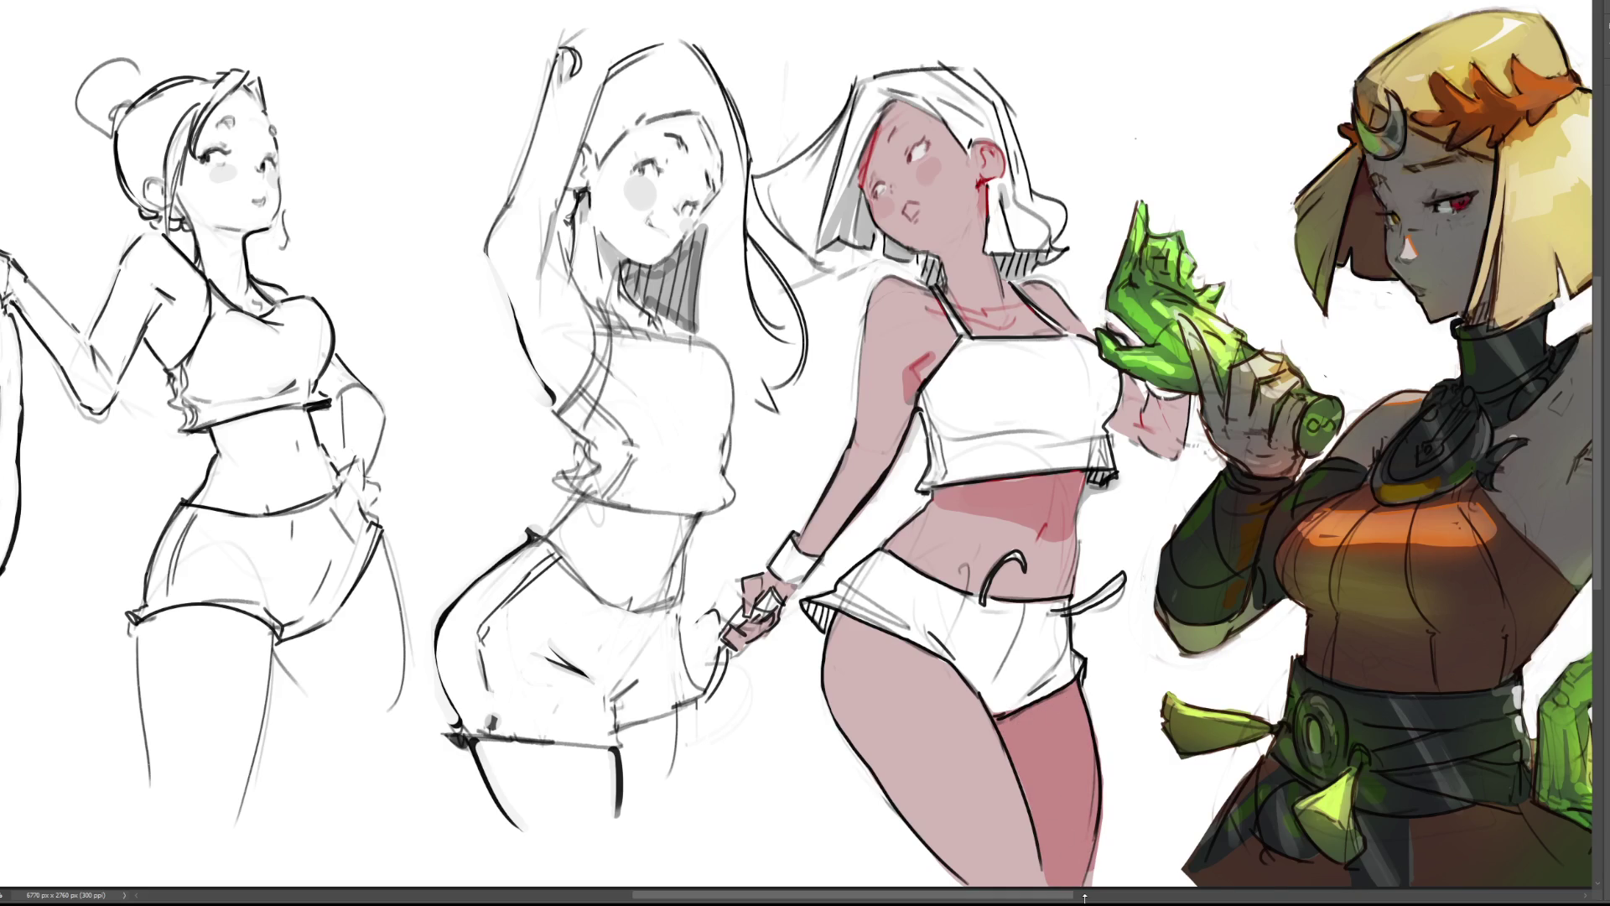
{"action": "mouse_move", "coordinate": [1134, 401]}
{"action": "left_mouse_down"}
{"action": "mouse_move", "coordinate": [1128, 415]}
{"action": "mouse_move", "coordinate": [1185, 435]}
{"action": "left_mouse_up"}
{"action": "mouse_move", "coordinate": [1030, 292]}
{"action": "left_mouse_down"}
{"action": "mouse_move", "coordinate": [1078, 329]}
{"action": "mouse_move", "coordinate": [1040, 277]}
{"action": "left_mouse_up"}
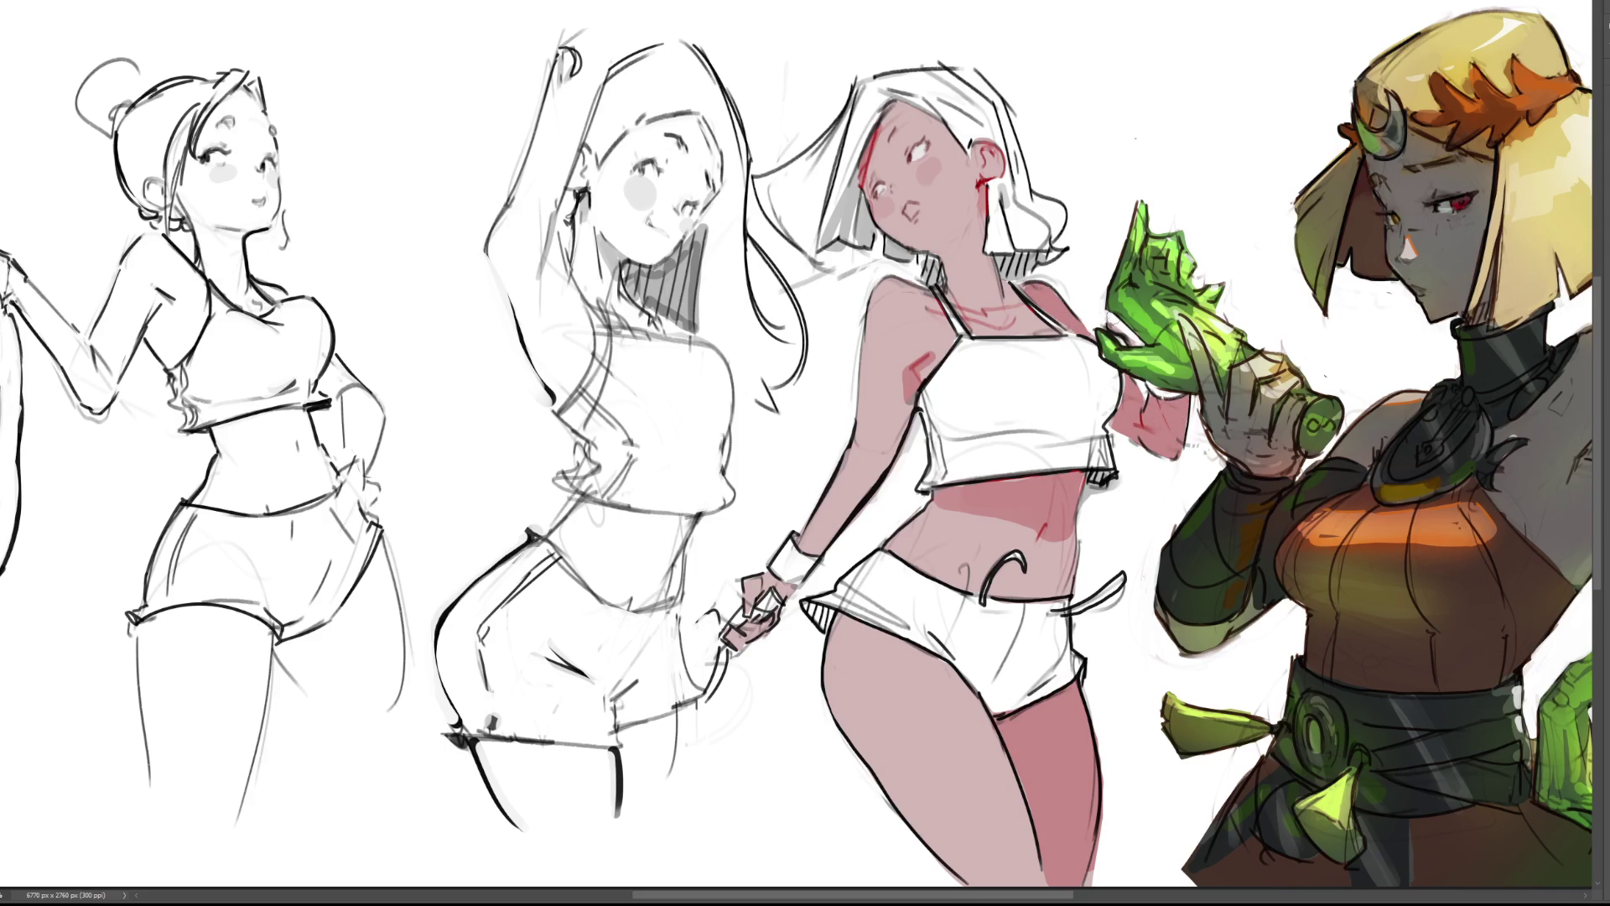
{"action": "mouse_move", "coordinate": [987, 186]}
{"action": "left_mouse_down"}
{"action": "mouse_move", "coordinate": [952, 293]}
{"action": "mouse_move", "coordinate": [996, 266]}
{"action": "mouse_move", "coordinate": [973, 306]}
{"action": "mouse_move", "coordinate": [1011, 293]}
{"action": "mouse_move", "coordinate": [1010, 319]}
{"action": "left_mouse_up"}
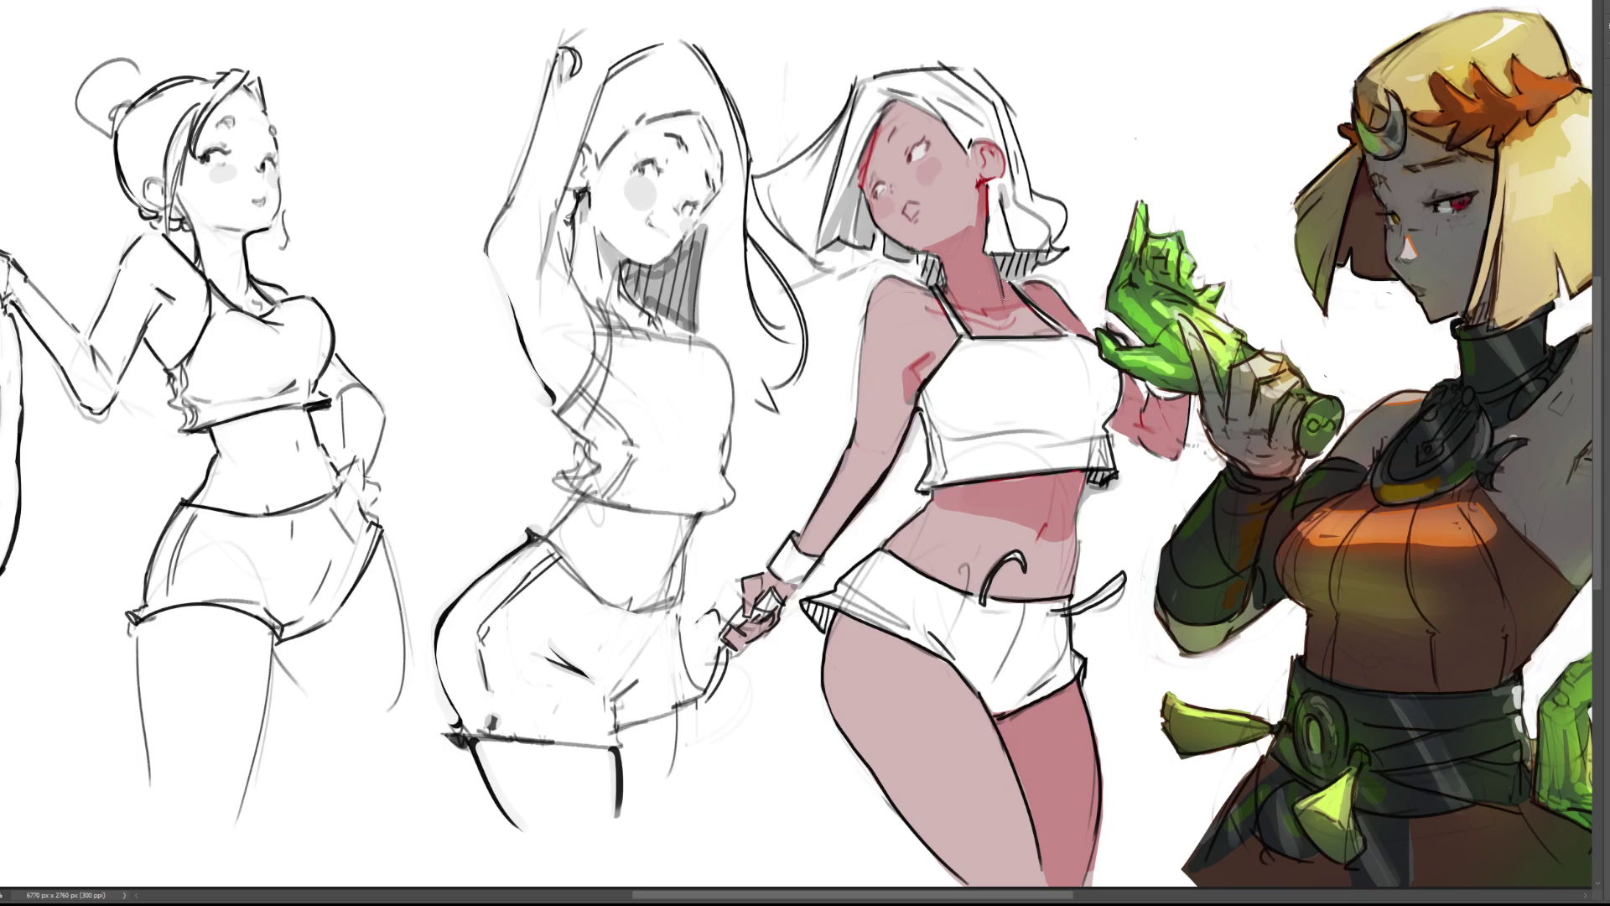
{"action": "left_click_drag", "start_coordinate": [986, 169], "coordinate": [996, 158]}
{"action": "mouse_move", "coordinate": [889, 104]}
{"action": "left_mouse_down"}
{"action": "mouse_move", "coordinate": [859, 183]}
{"action": "mouse_move", "coordinate": [902, 157]}
{"action": "left_mouse_up"}
{"action": "left_click_drag", "start_coordinate": [908, 213], "coordinate": [911, 208]}
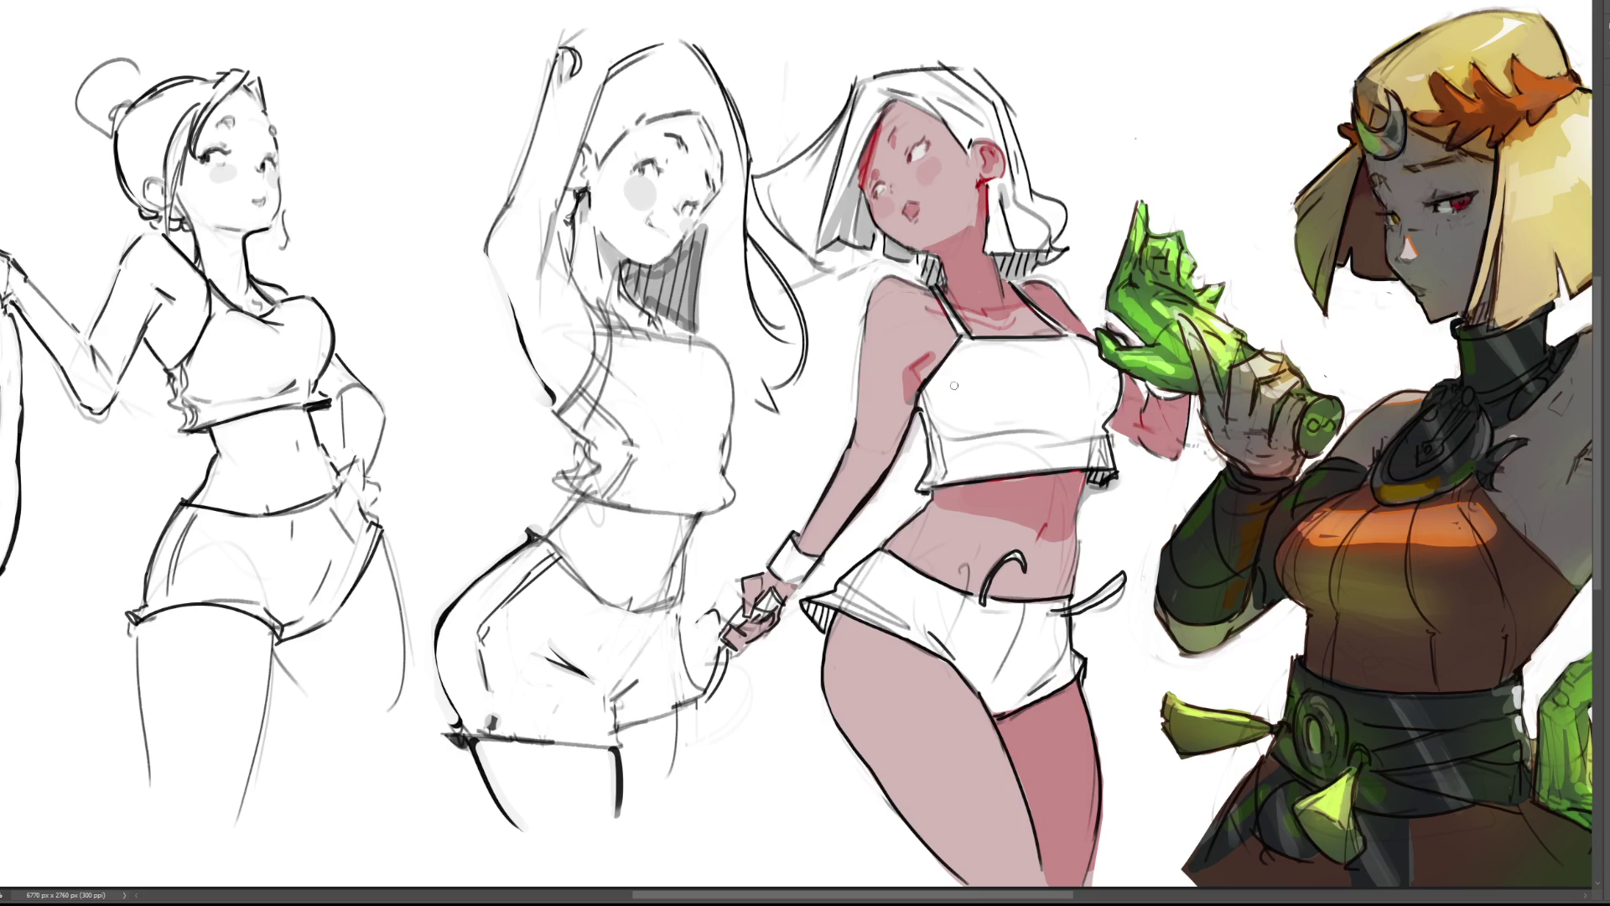
Deepen shading on the hand, upper thigh, thigh's left edge and neck, undoing stray armpit and wrist strokes.
{"action": "mouse_move", "coordinate": [910, 380]}
{"action": "left_mouse_down"}
{"action": "mouse_move", "coordinate": [904, 426]}
{"action": "mouse_move", "coordinate": [925, 360]}
{"action": "mouse_move", "coordinate": [872, 482]}
{"action": "mouse_move", "coordinate": [874, 449]}
{"action": "left_mouse_up"}
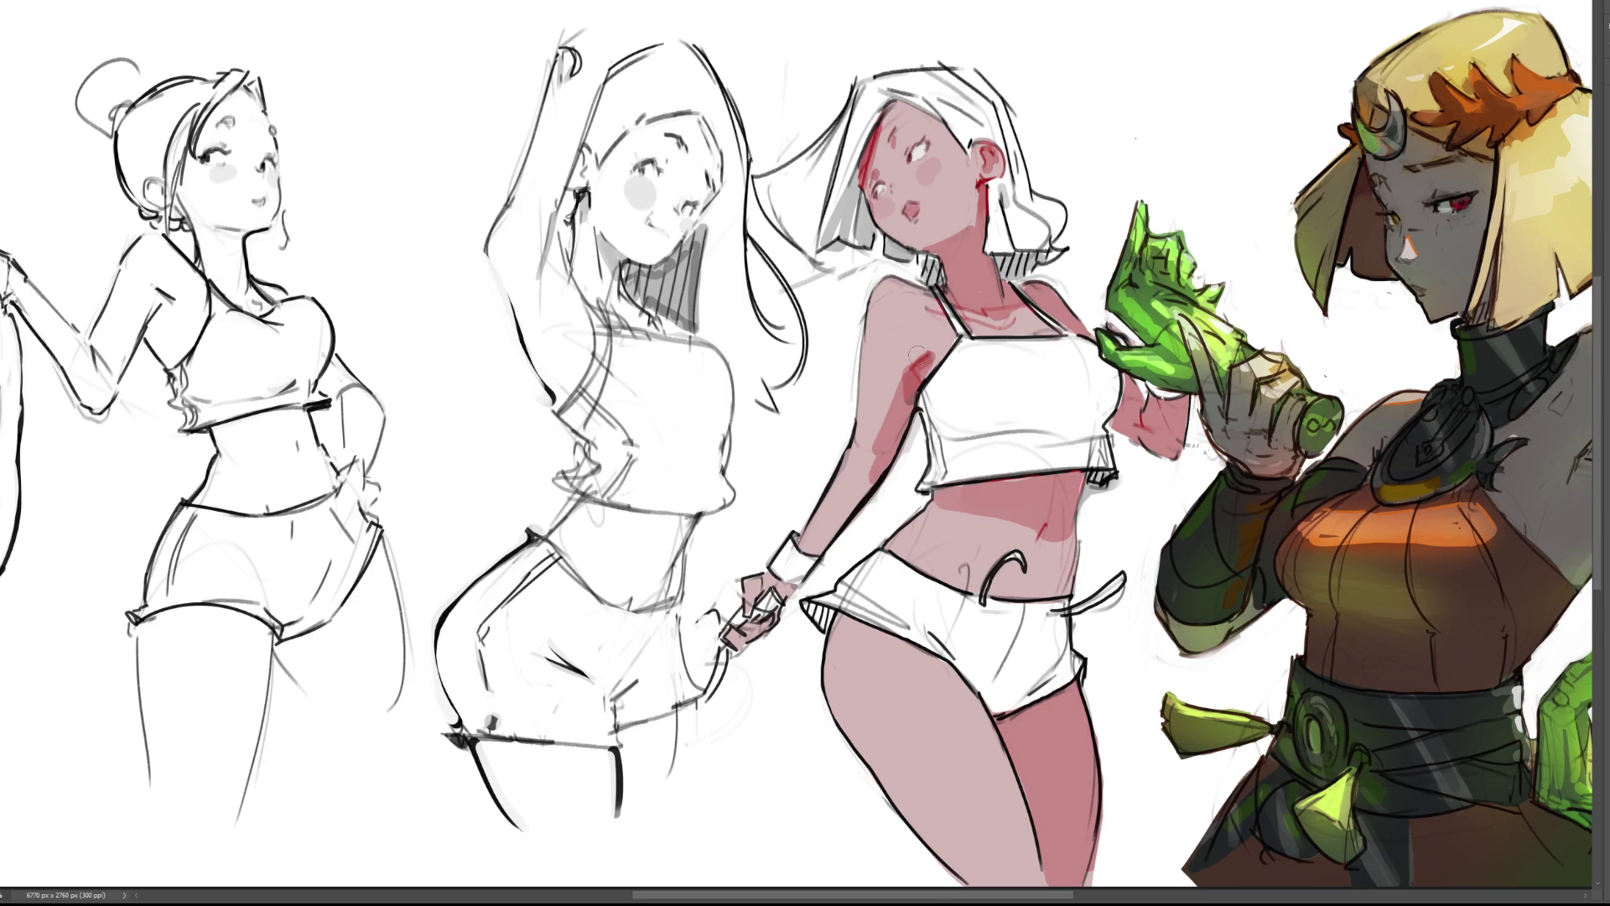
{"action": "key", "text": "ctrl+z"}
{"action": "key", "text": "ctrl+z"}
{"action": "key", "text": "ctrl+z"}
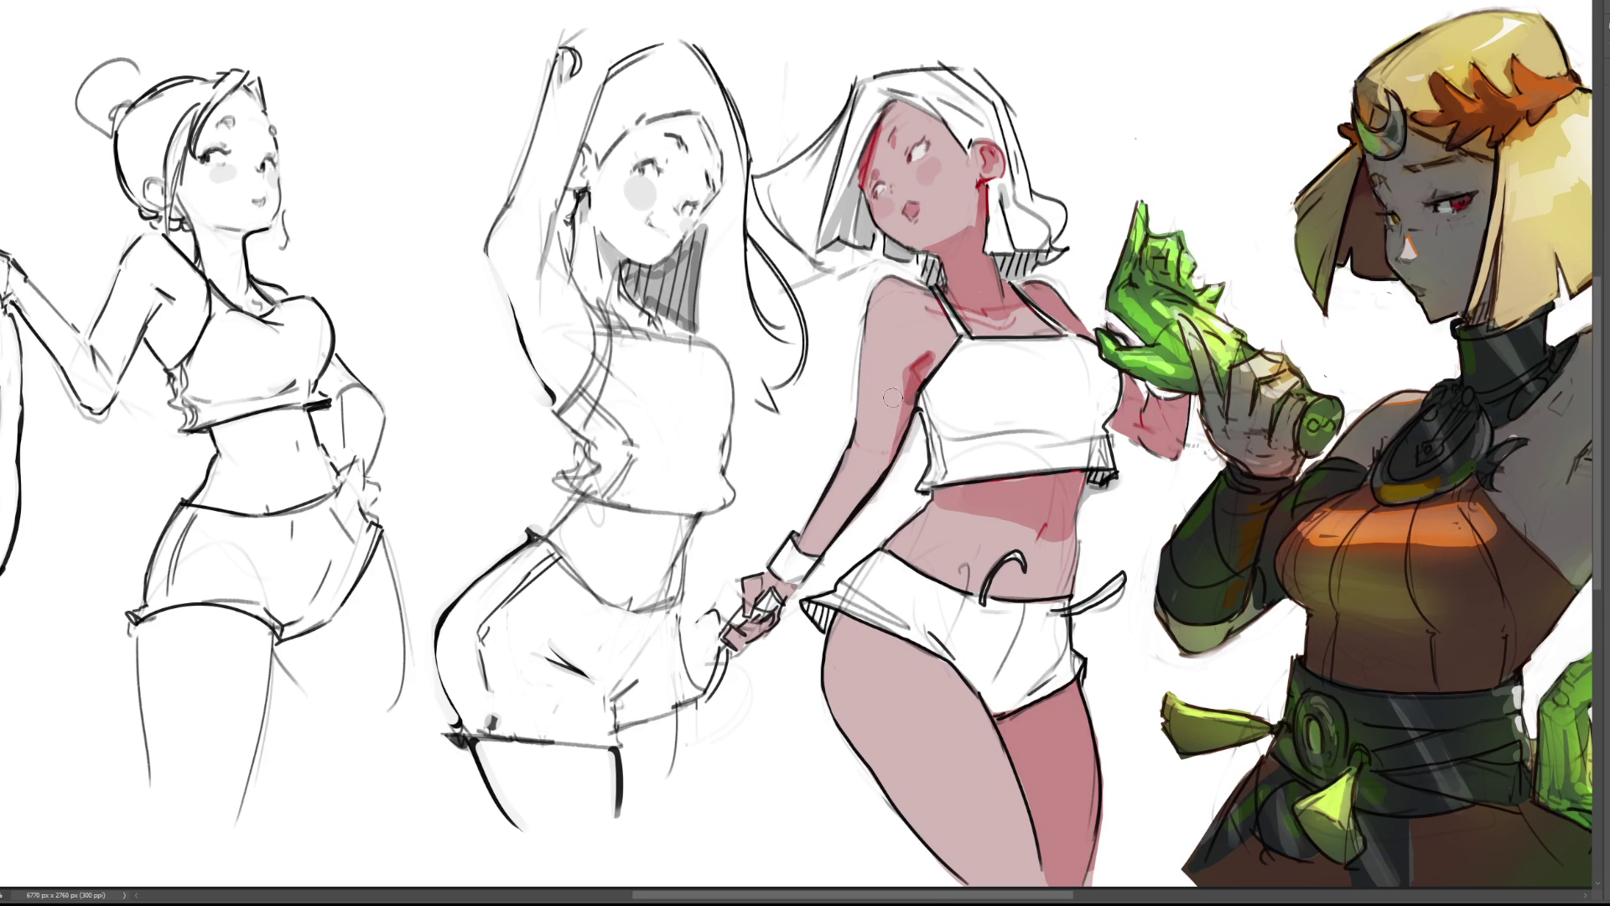
{"action": "key", "text": "ctrl+z"}
{"action": "mouse_move", "coordinate": [770, 589]}
{"action": "left_mouse_down"}
{"action": "mouse_move", "coordinate": [771, 574]}
{"action": "mouse_move", "coordinate": [759, 625]}
{"action": "left_mouse_up"}
{"action": "left_click_drag", "start_coordinate": [801, 550], "coordinate": [831, 545]}
{"action": "key", "text": "ctrl+z"}
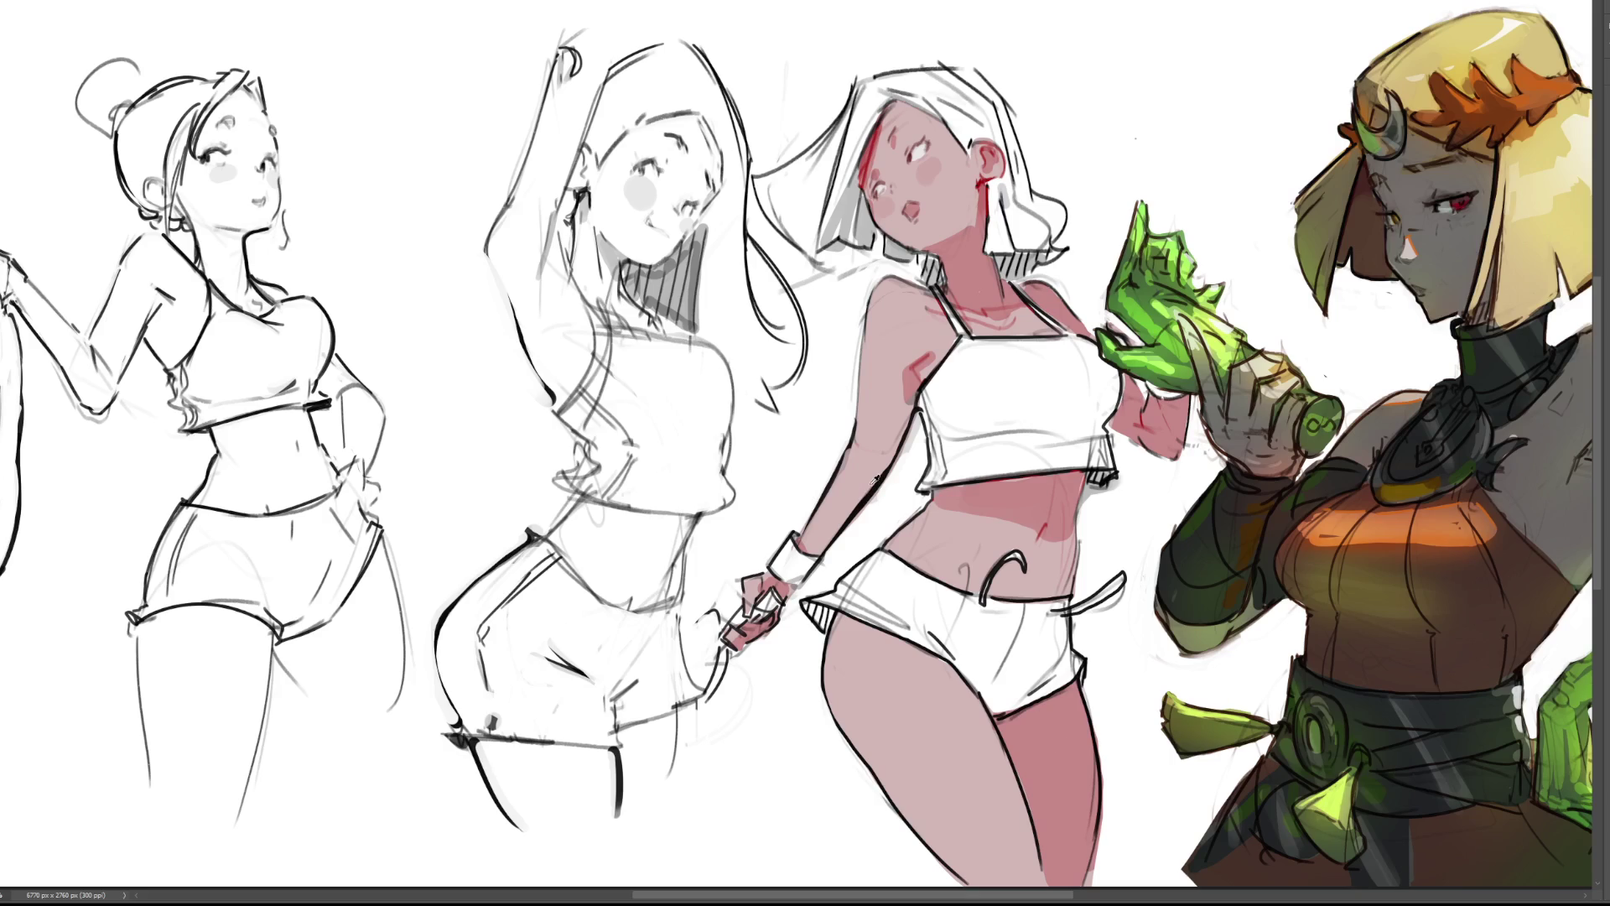
{"action": "mouse_move", "coordinate": [828, 635]}
{"action": "left_mouse_down"}
{"action": "mouse_move", "coordinate": [964, 676]}
{"action": "mouse_move", "coordinate": [826, 620]}
{"action": "left_mouse_up"}
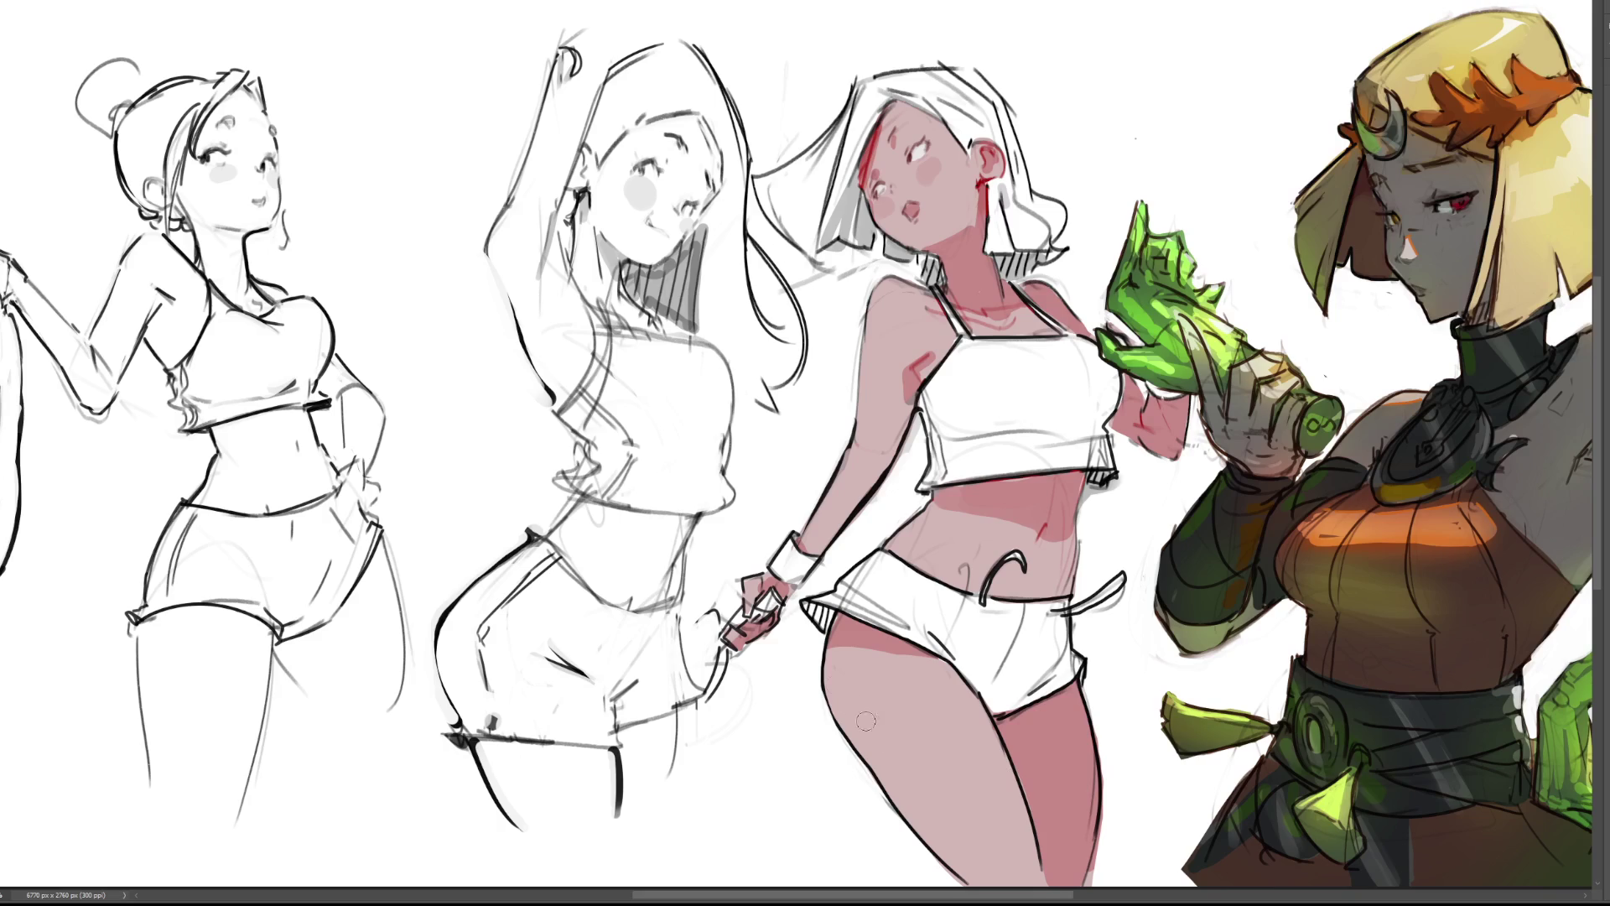
{"action": "left_click_drag", "start_coordinate": [812, 675], "coordinate": [885, 768]}
{"action": "key", "text": "ctrl+z"}
{"action": "left_click_drag", "start_coordinate": [813, 673], "coordinate": [904, 807]}
{"action": "left_click_drag", "start_coordinate": [961, 240], "coordinate": [979, 195]}
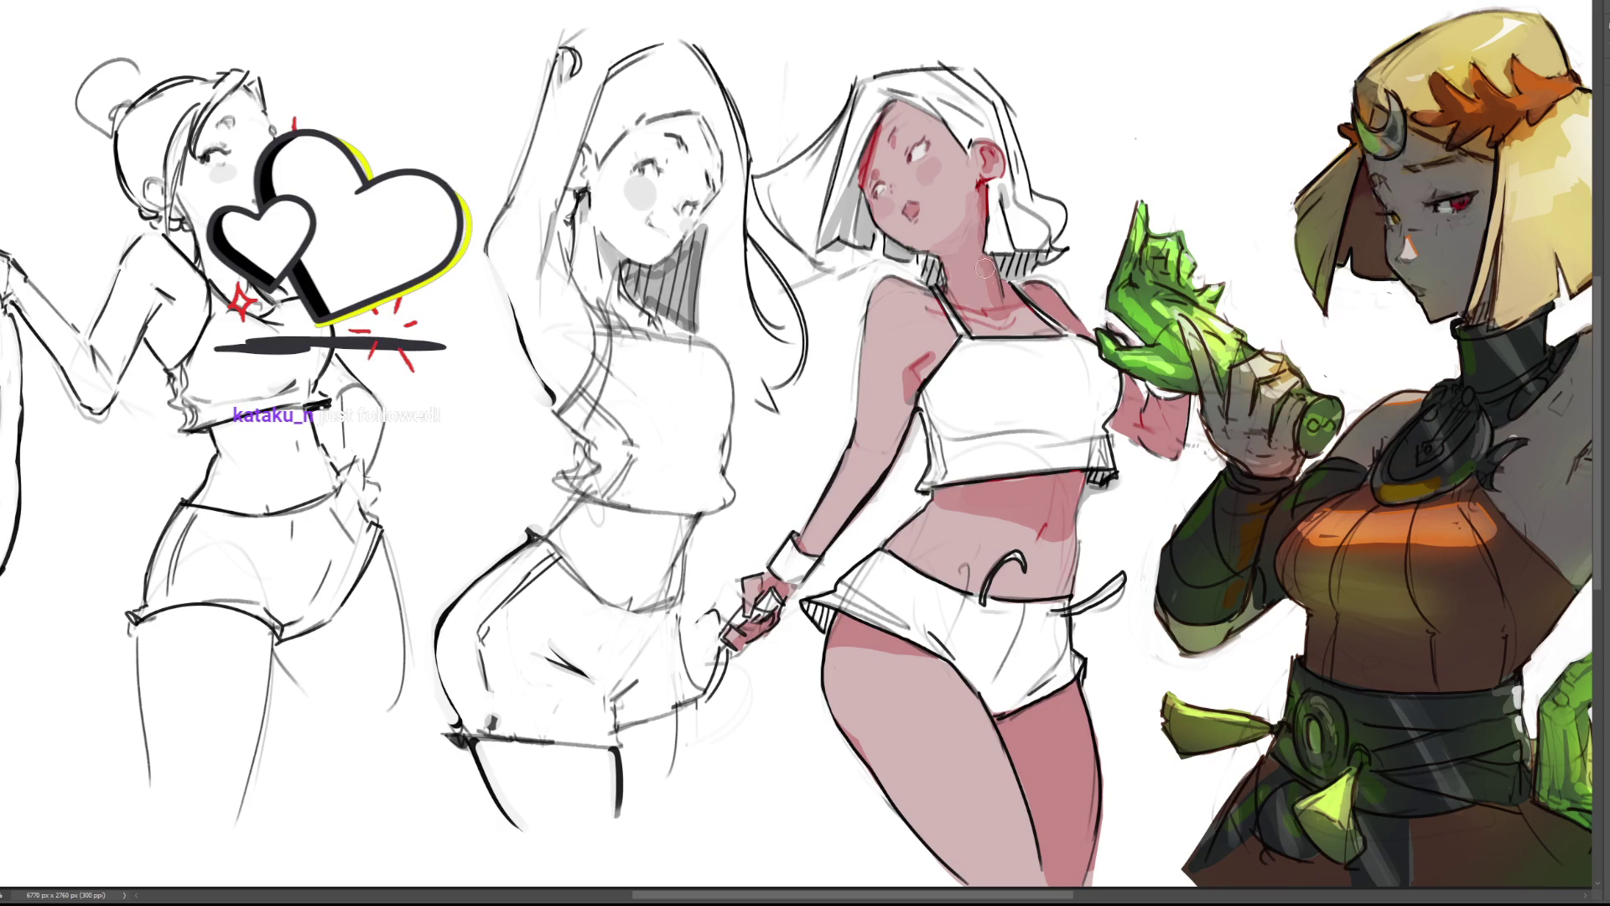
Brush a shadow down the left side of the third figure's neck, then step it back.
{"action": "left_click_drag", "start_coordinate": [944, 251], "coordinate": [952, 292]}
{"action": "key", "text": "ctrl+z"}
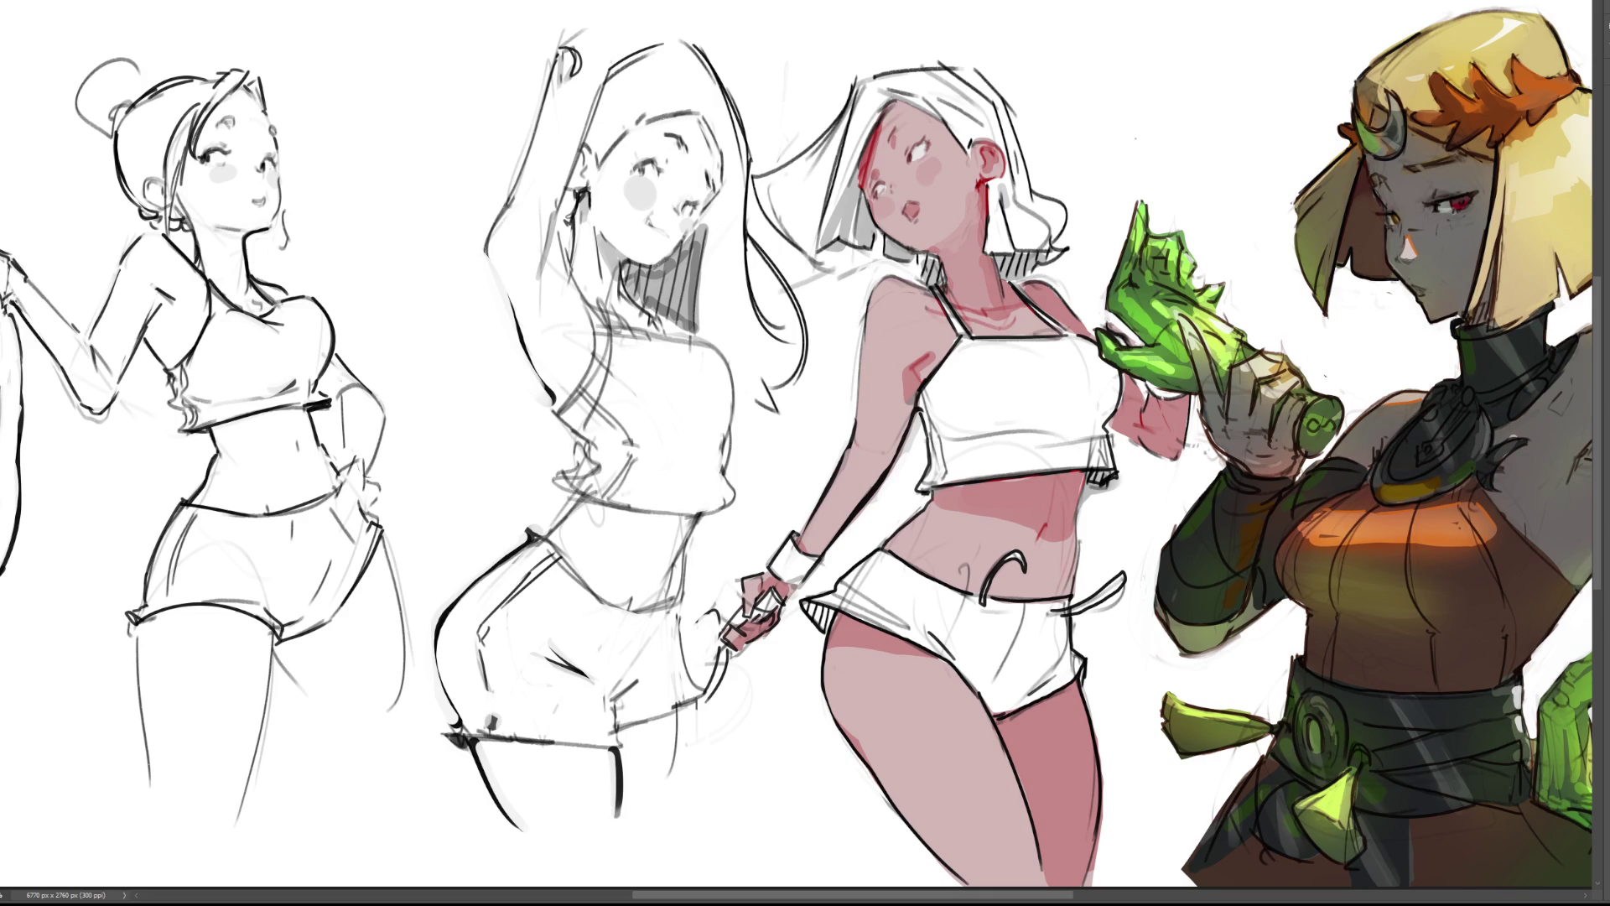
{"action": "scroll", "coordinate": [806, 445], "scroll_direction": "up", "scroll_amount": 3}
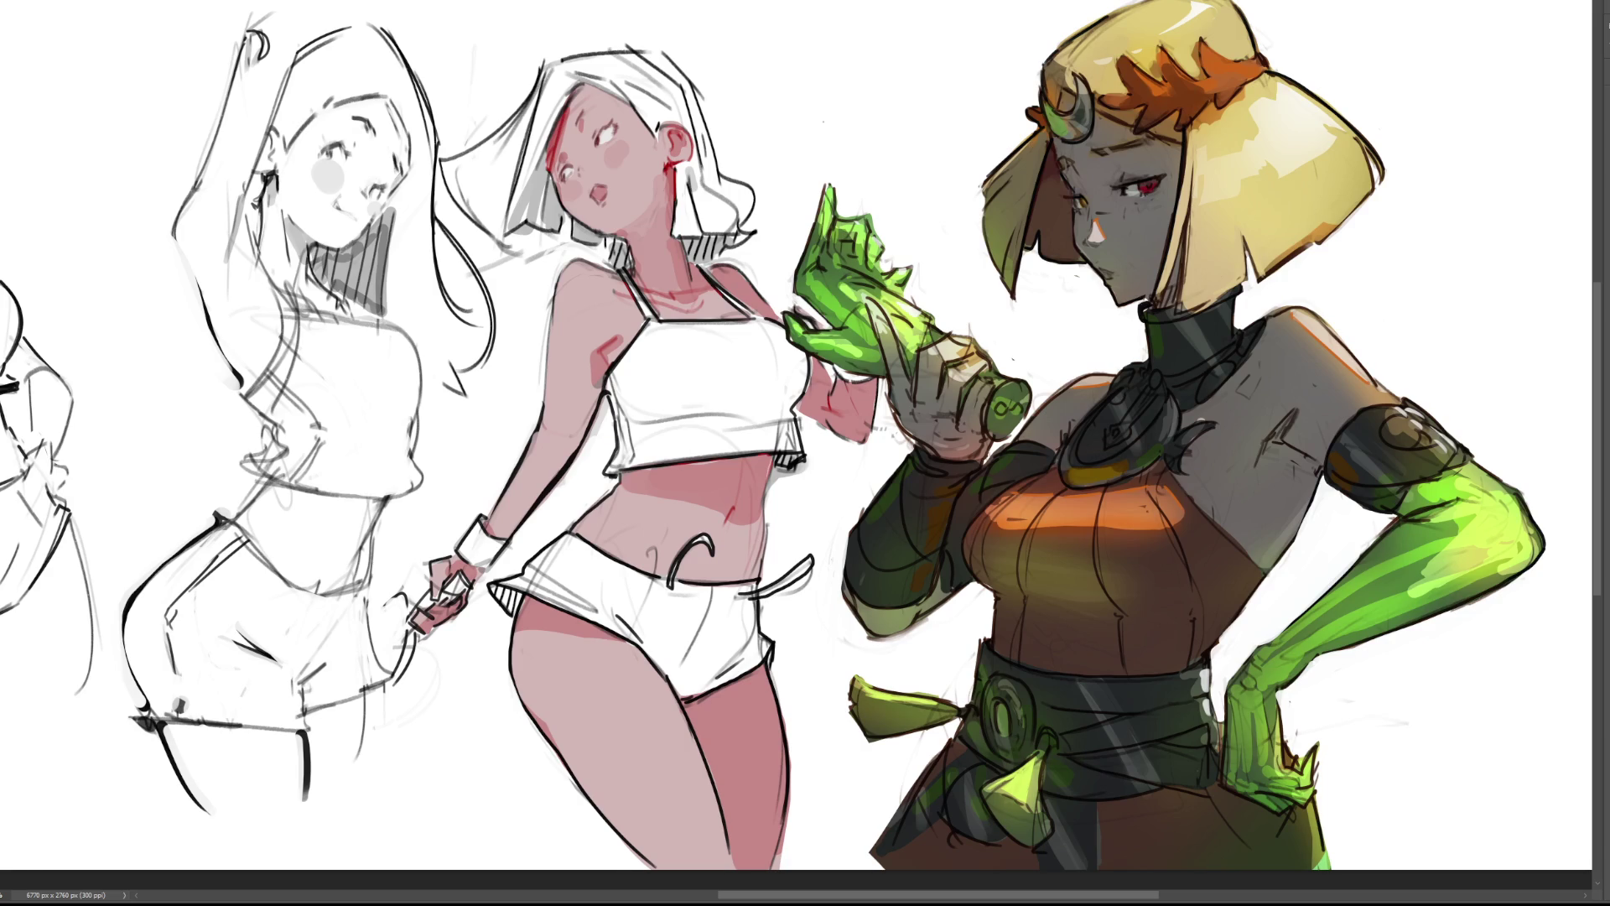
{"action": "key", "text": "v"}
{"action": "key", "text": "ctrl+v"}
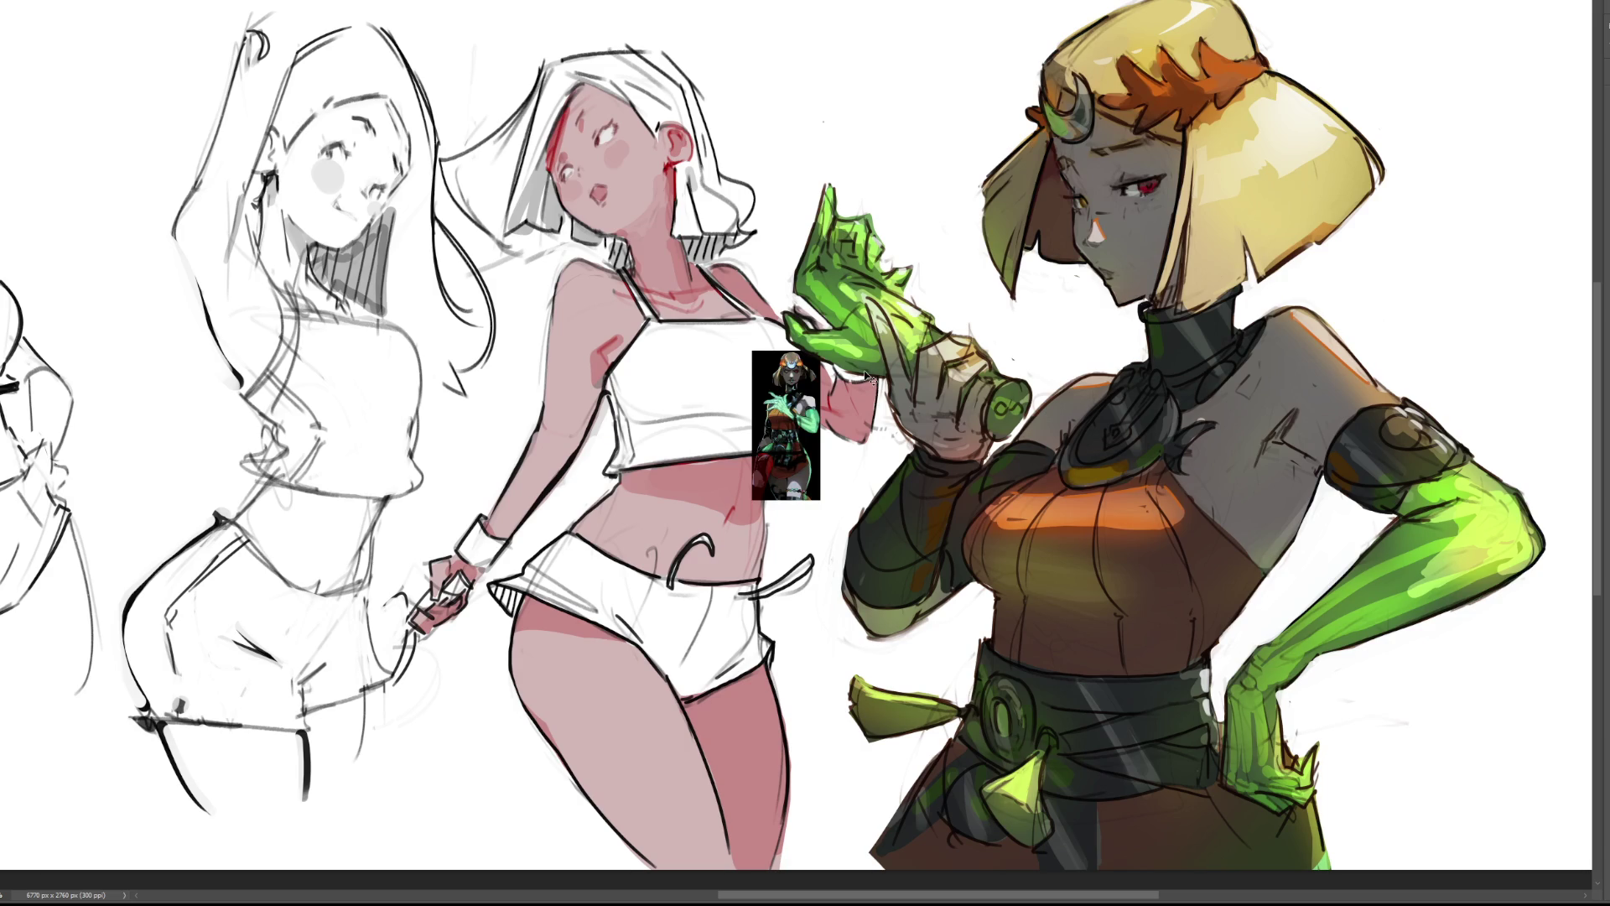
{"action": "key", "text": "ctrl+t"}
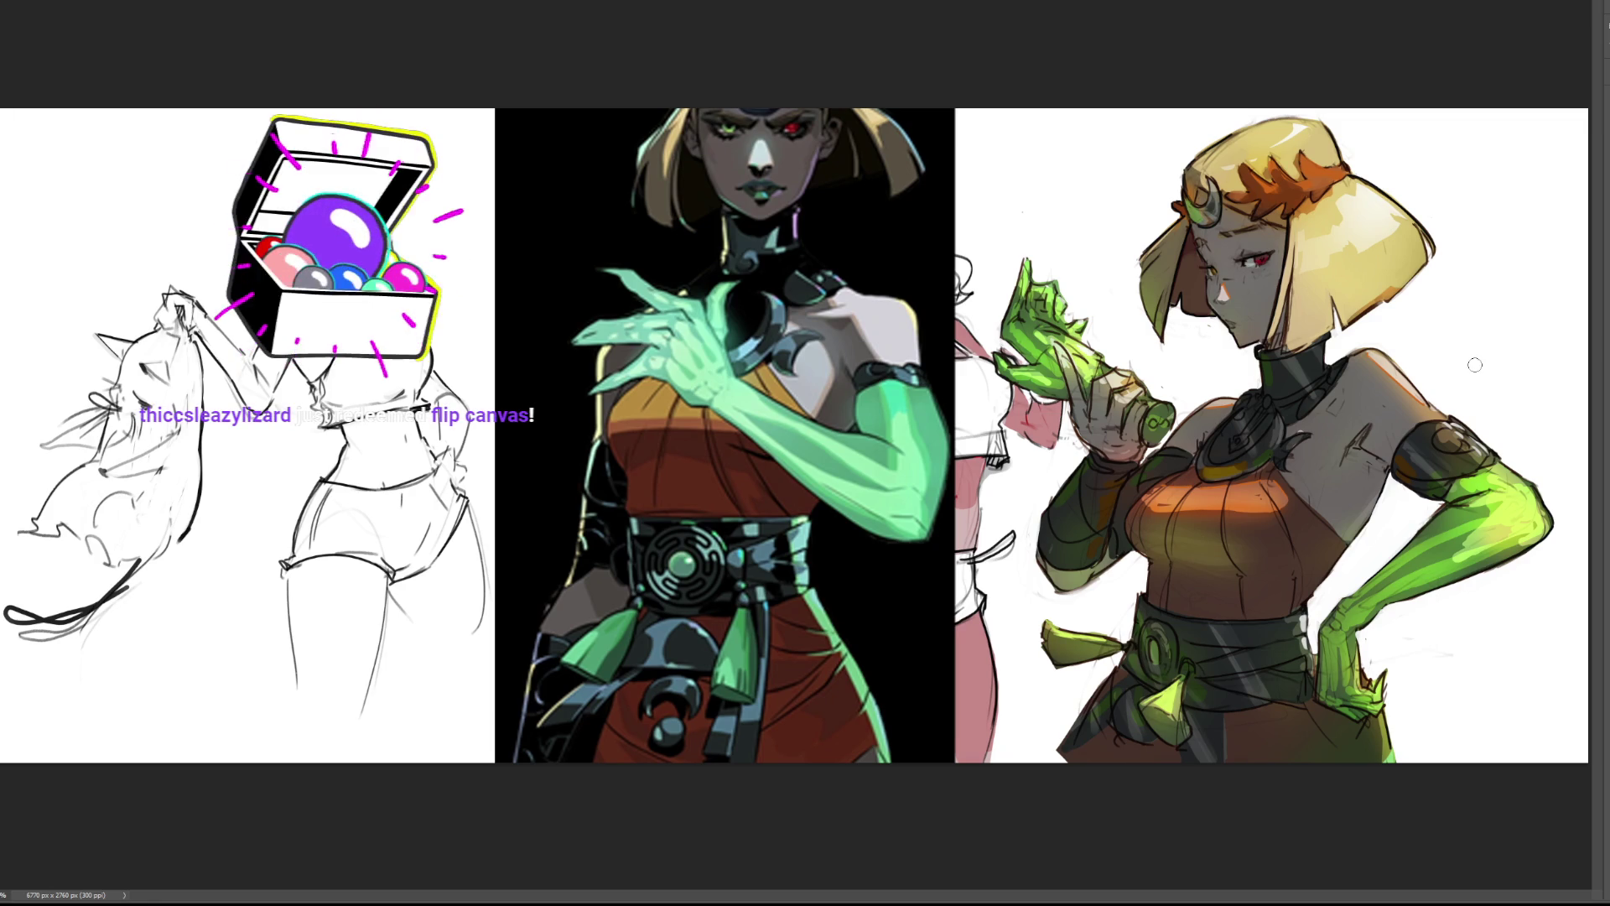
{"action": "key", "text": "h"}
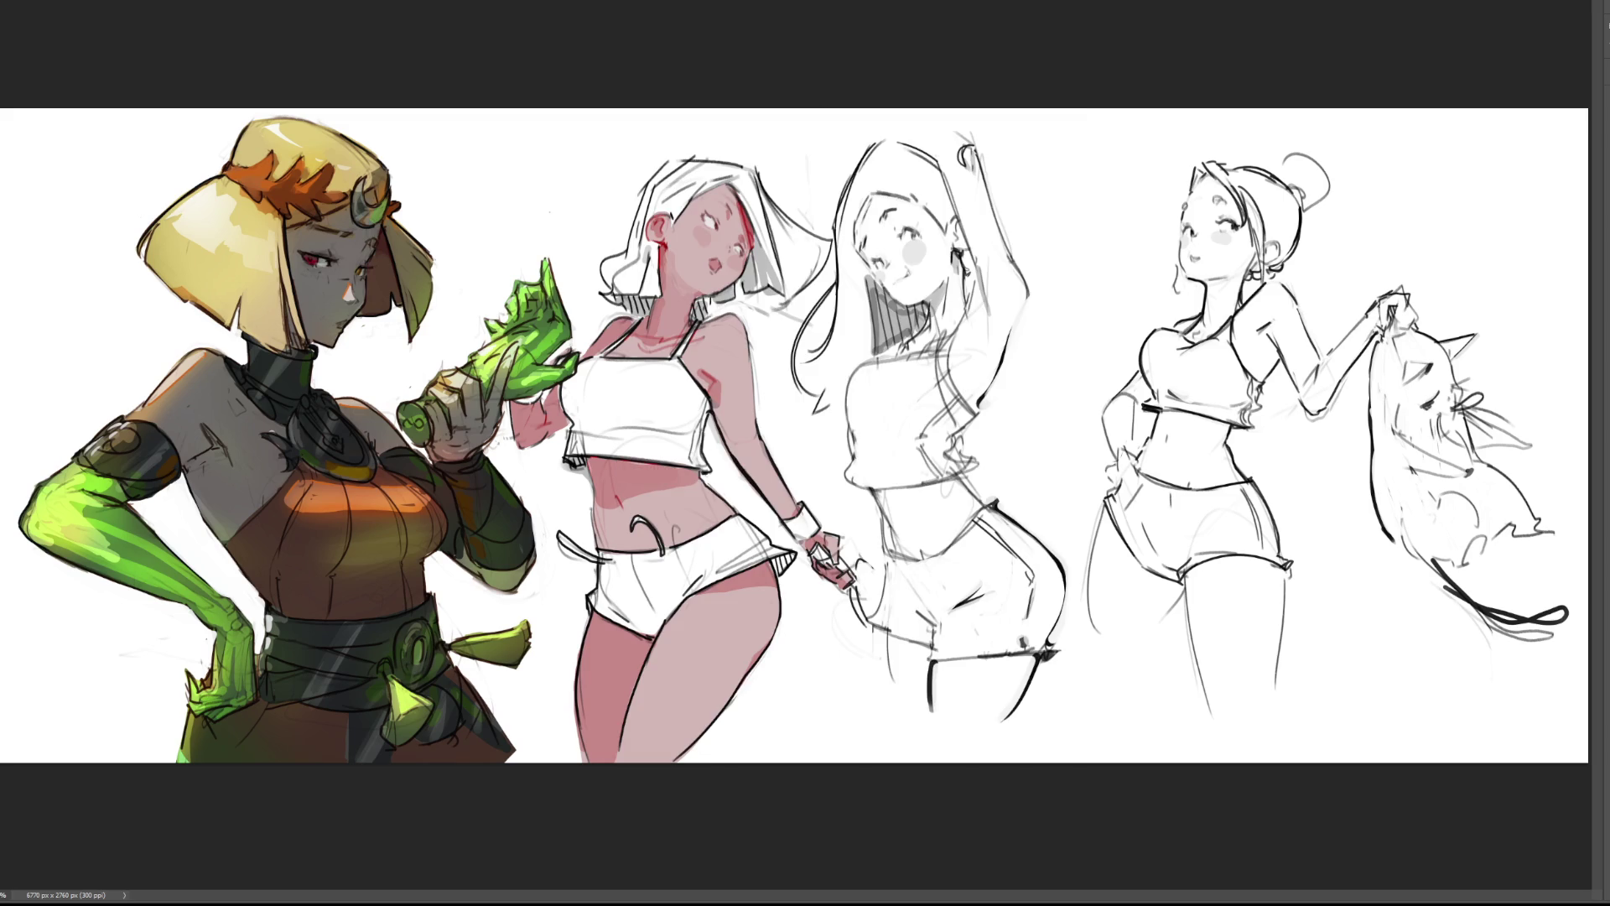
Zoom in on the painted figure, the green-armed reference and the neighbouring pencil sketch.
{"action": "key", "text": "ctrl+plus"}
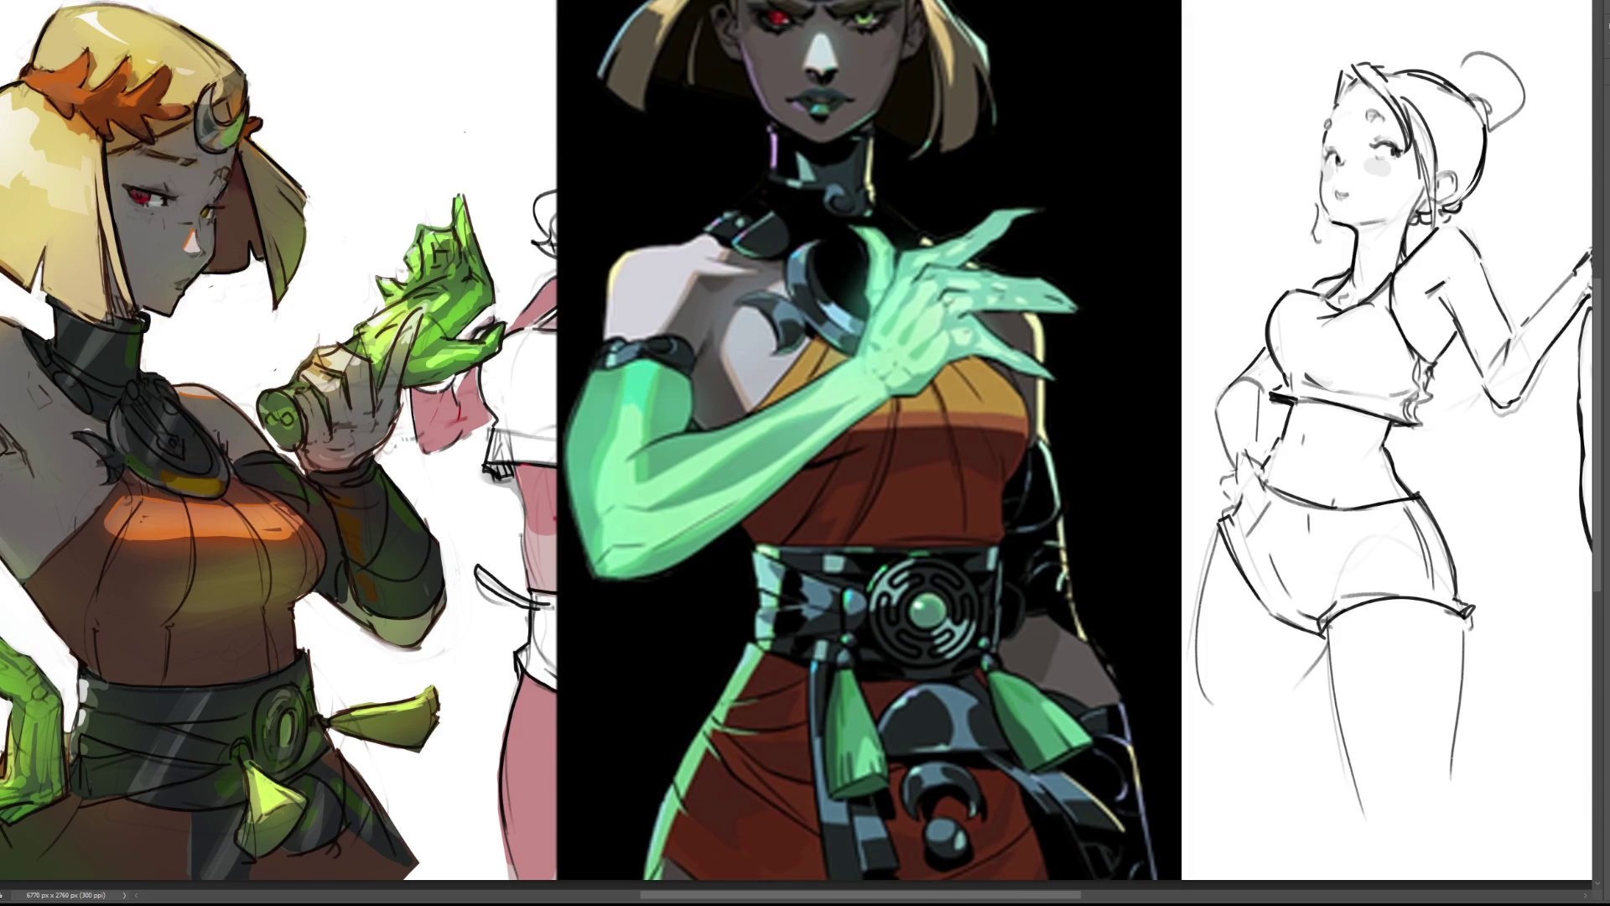
Zoom in on the forearm, try a dark shadow and light highlight, then undo them.
{"action": "scroll", "coordinate": [763, 419], "scroll_direction": "up", "scroll_amount": 8}
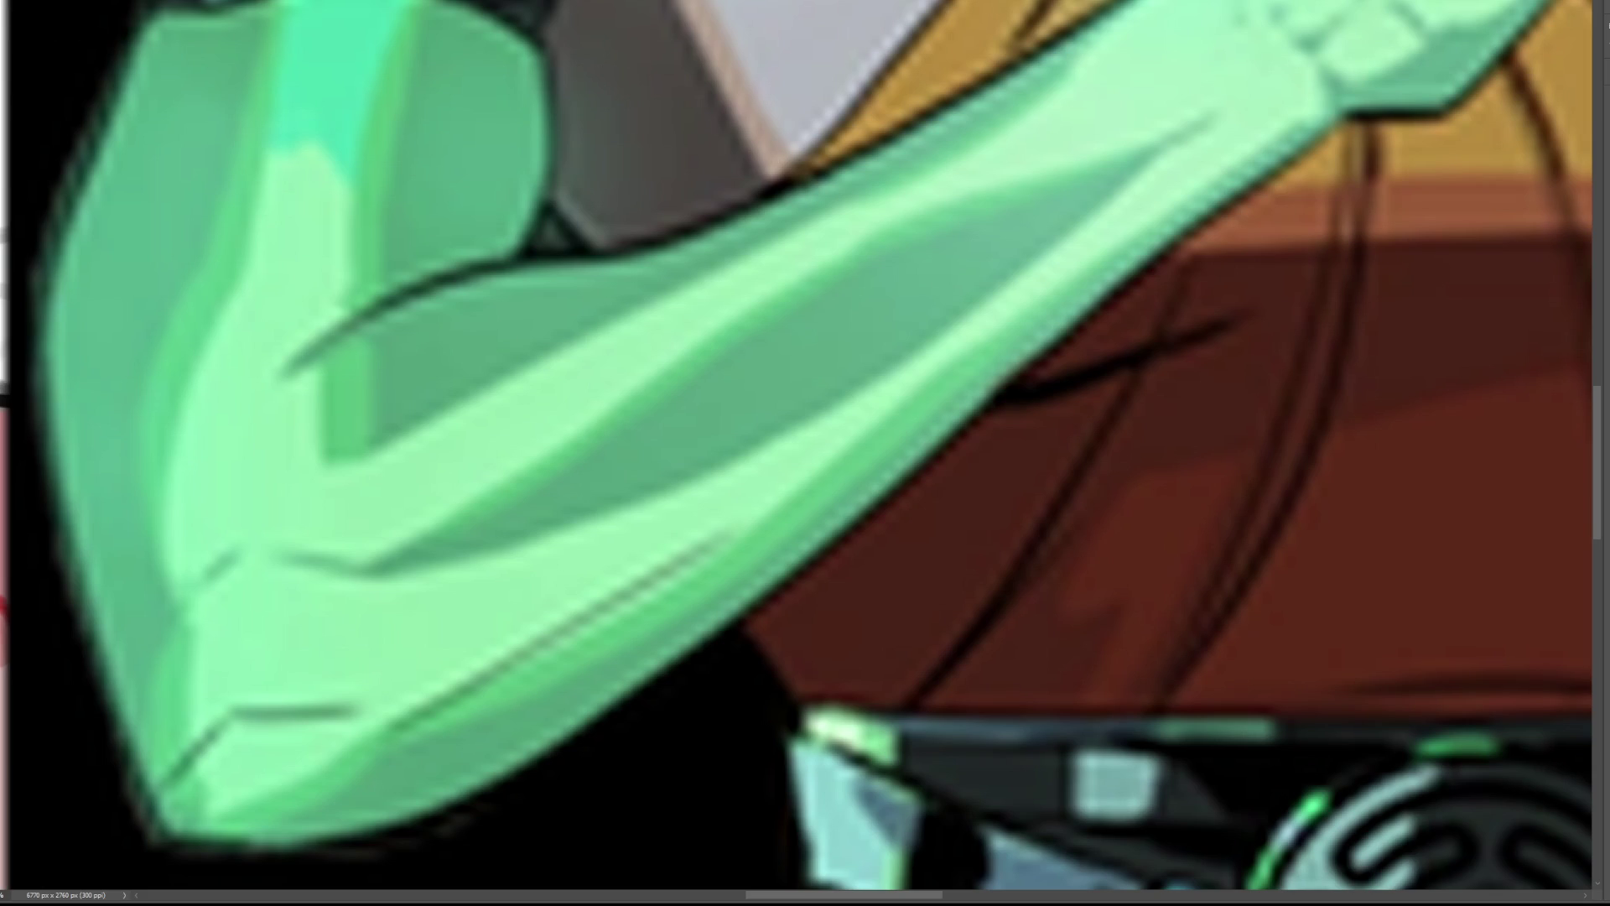
{"action": "mouse_move", "coordinate": [712, 403]}
{"action": "left_mouse_down"}
{"action": "mouse_move", "coordinate": [1048, 222]}
{"action": "mouse_move", "coordinate": [715, 415]}
{"action": "mouse_move", "coordinate": [675, 419]}
{"action": "mouse_move", "coordinate": [805, 411]}
{"action": "mouse_move", "coordinate": [772, 323]}
{"action": "mouse_move", "coordinate": [987, 246]}
{"action": "left_mouse_up"}
{"action": "mouse_move", "coordinate": [1124, 214]}
{"action": "left_mouse_down"}
{"action": "mouse_move", "coordinate": [973, 356]}
{"action": "mouse_move", "coordinate": [1058, 279]}
{"action": "left_mouse_up"}
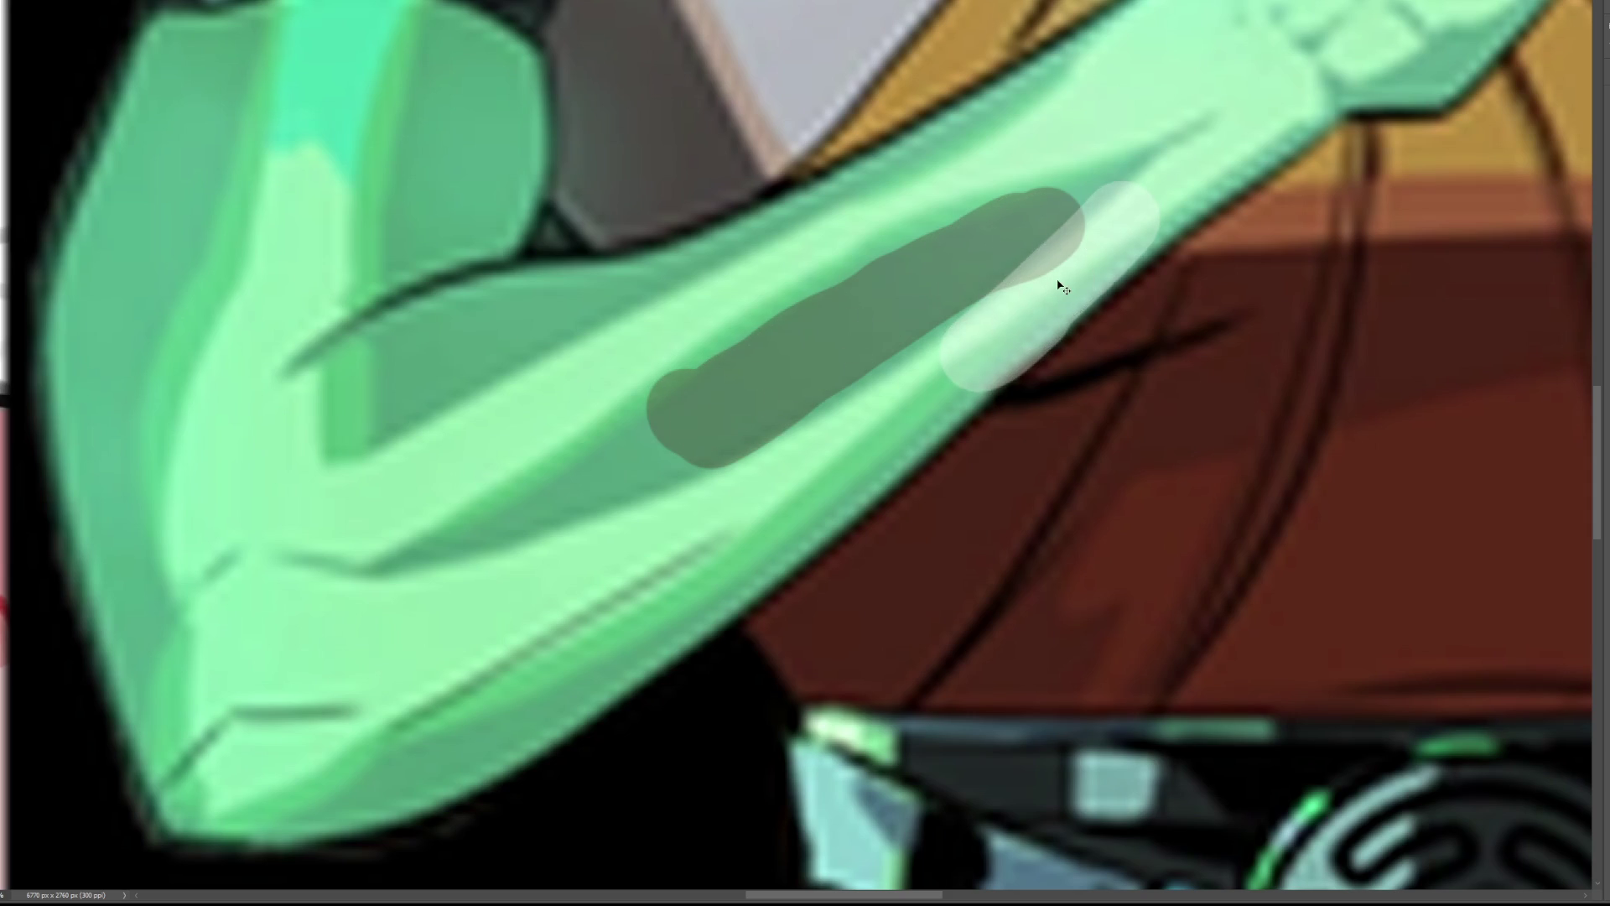
{"action": "key", "text": "ctrl+z"}
{"action": "key", "text": "ctrl+z"}
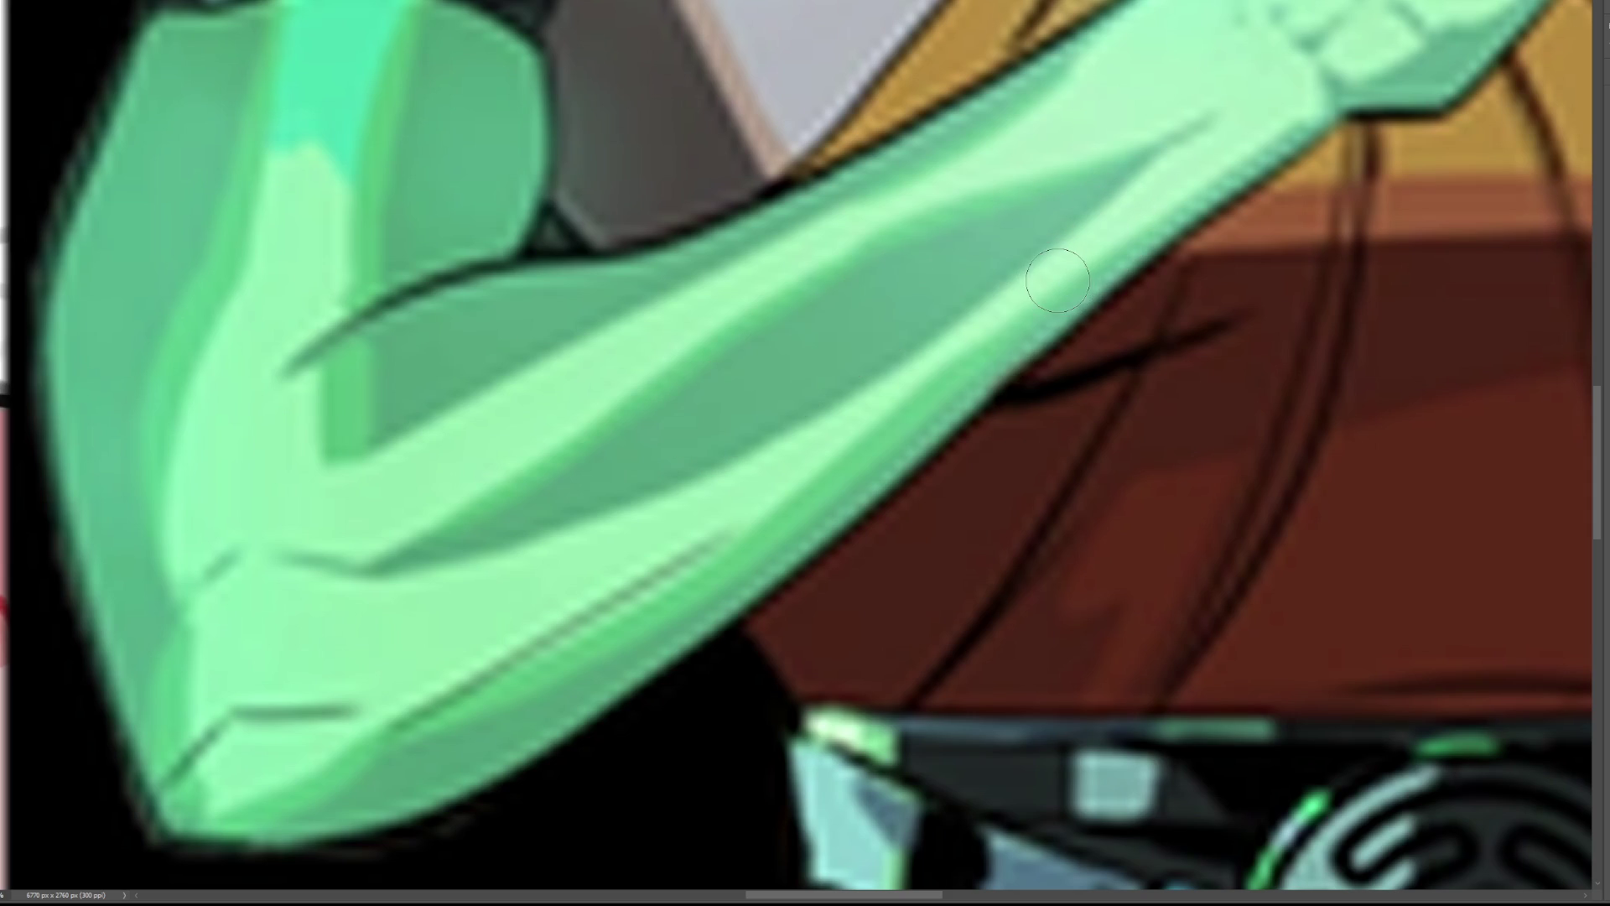
Paint a dark green-grey shadow wedge and a thin dark line along the forearm's upper edge.
{"action": "mouse_move", "coordinate": [677, 406]}
{"action": "left_mouse_down"}
{"action": "mouse_move", "coordinate": [696, 461]}
{"action": "mouse_move", "coordinate": [1061, 203]}
{"action": "mouse_move", "coordinate": [729, 373]}
{"action": "mouse_move", "coordinate": [694, 437]}
{"action": "mouse_move", "coordinate": [954, 259]}
{"action": "mouse_move", "coordinate": [716, 451]}
{"action": "left_mouse_up"}
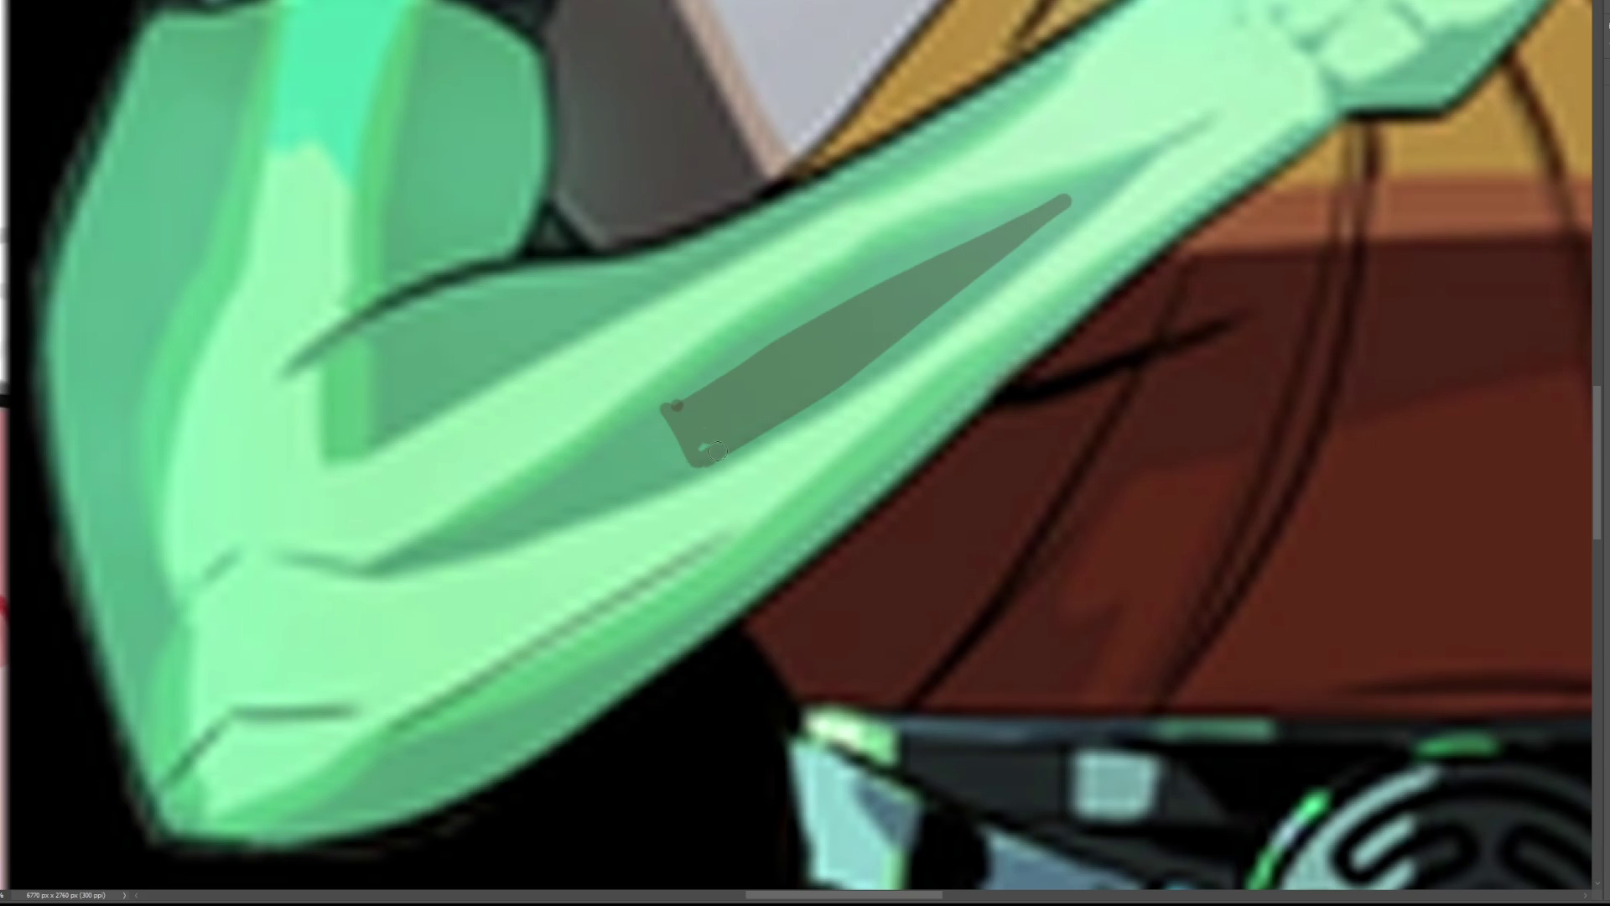
{"action": "left_click_drag", "start_coordinate": [1011, 253], "coordinate": [1062, 214]}
{"action": "mouse_move", "coordinate": [612, 279]}
{"action": "left_mouse_down"}
{"action": "mouse_move", "coordinate": [640, 288]}
{"action": "mouse_move", "coordinate": [735, 242]}
{"action": "mouse_move", "coordinate": [653, 271]}
{"action": "left_mouse_up"}
{"action": "mouse_move", "coordinate": [745, 241]}
{"action": "left_mouse_down"}
{"action": "mouse_move", "coordinate": [969, 118]}
{"action": "mouse_move", "coordinate": [830, 188]}
{"action": "left_mouse_up"}
{"action": "left_click_drag", "start_coordinate": [619, 276], "coordinate": [633, 296]}
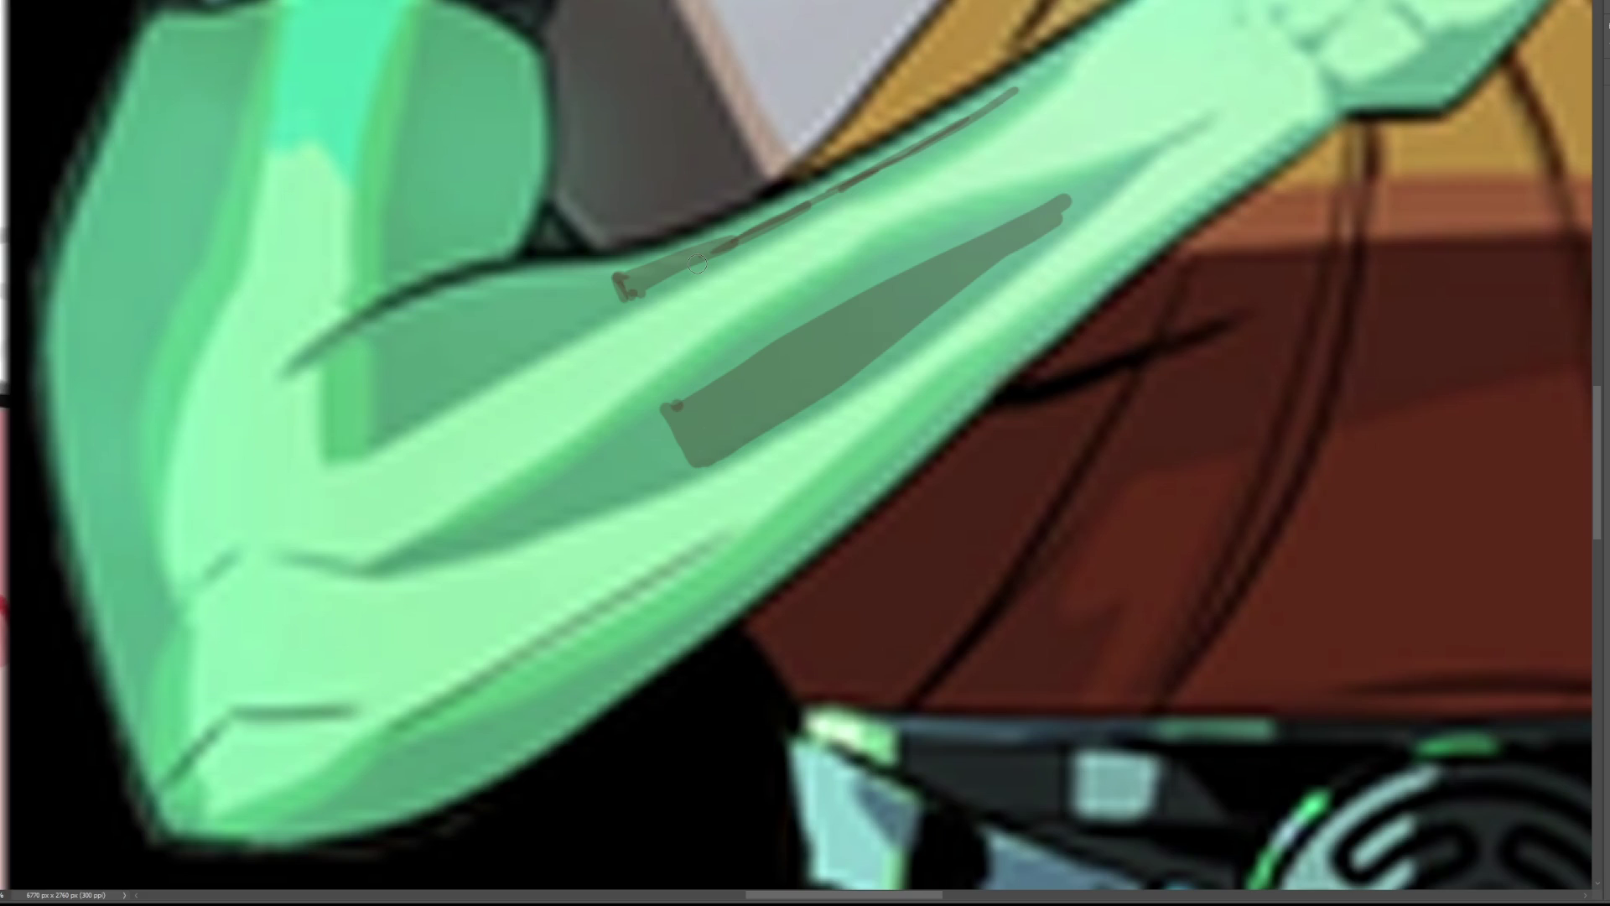
{"action": "mouse_move", "coordinate": [683, 410]}
{"action": "left_mouse_down"}
{"action": "mouse_move", "coordinate": [675, 441]}
{"action": "mouse_move", "coordinate": [694, 461]}
{"action": "left_mouse_up"}
Zoom out and draw thin dark lines along the forearm toward the wrist.
{"action": "scroll", "coordinate": [784, 436], "scroll_direction": "down", "scroll_amount": 5}
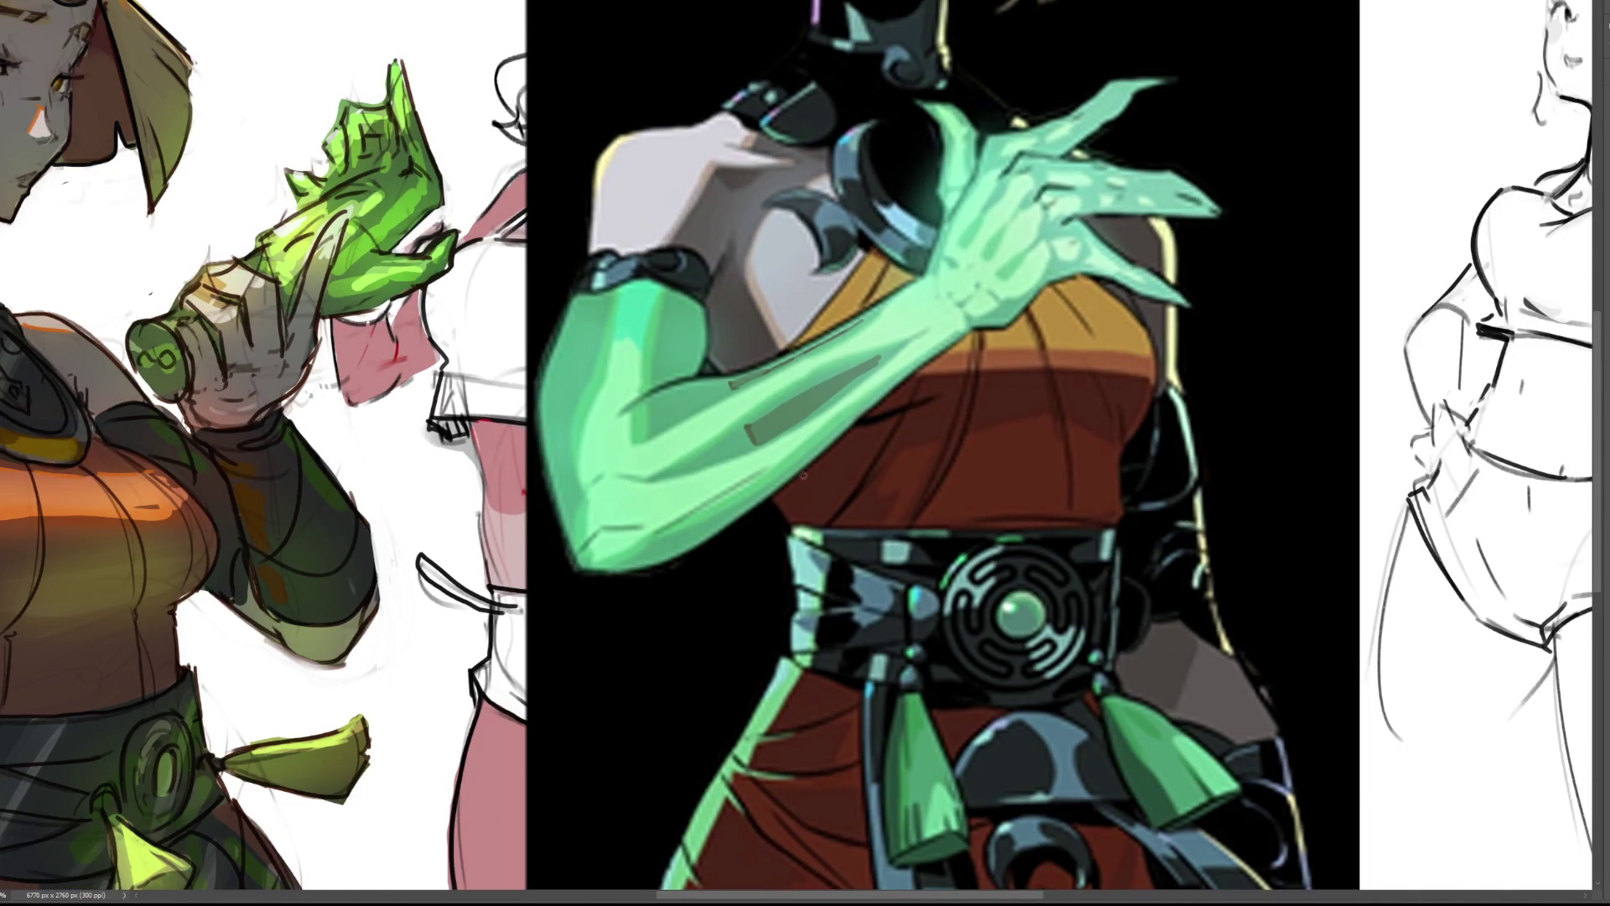
{"action": "left_click_drag", "start_coordinate": [767, 485], "coordinate": [829, 433]}
{"action": "left_click_drag", "start_coordinate": [770, 484], "coordinate": [872, 397]}
Dab dark knuckle and finger details onto the bony green hand.
{"action": "mouse_move", "coordinate": [1089, 268]}
{"action": "left_mouse_down"}
{"action": "mouse_move", "coordinate": [1107, 269]}
{"action": "mouse_move", "coordinate": [1089, 239]}
{"action": "left_mouse_up"}
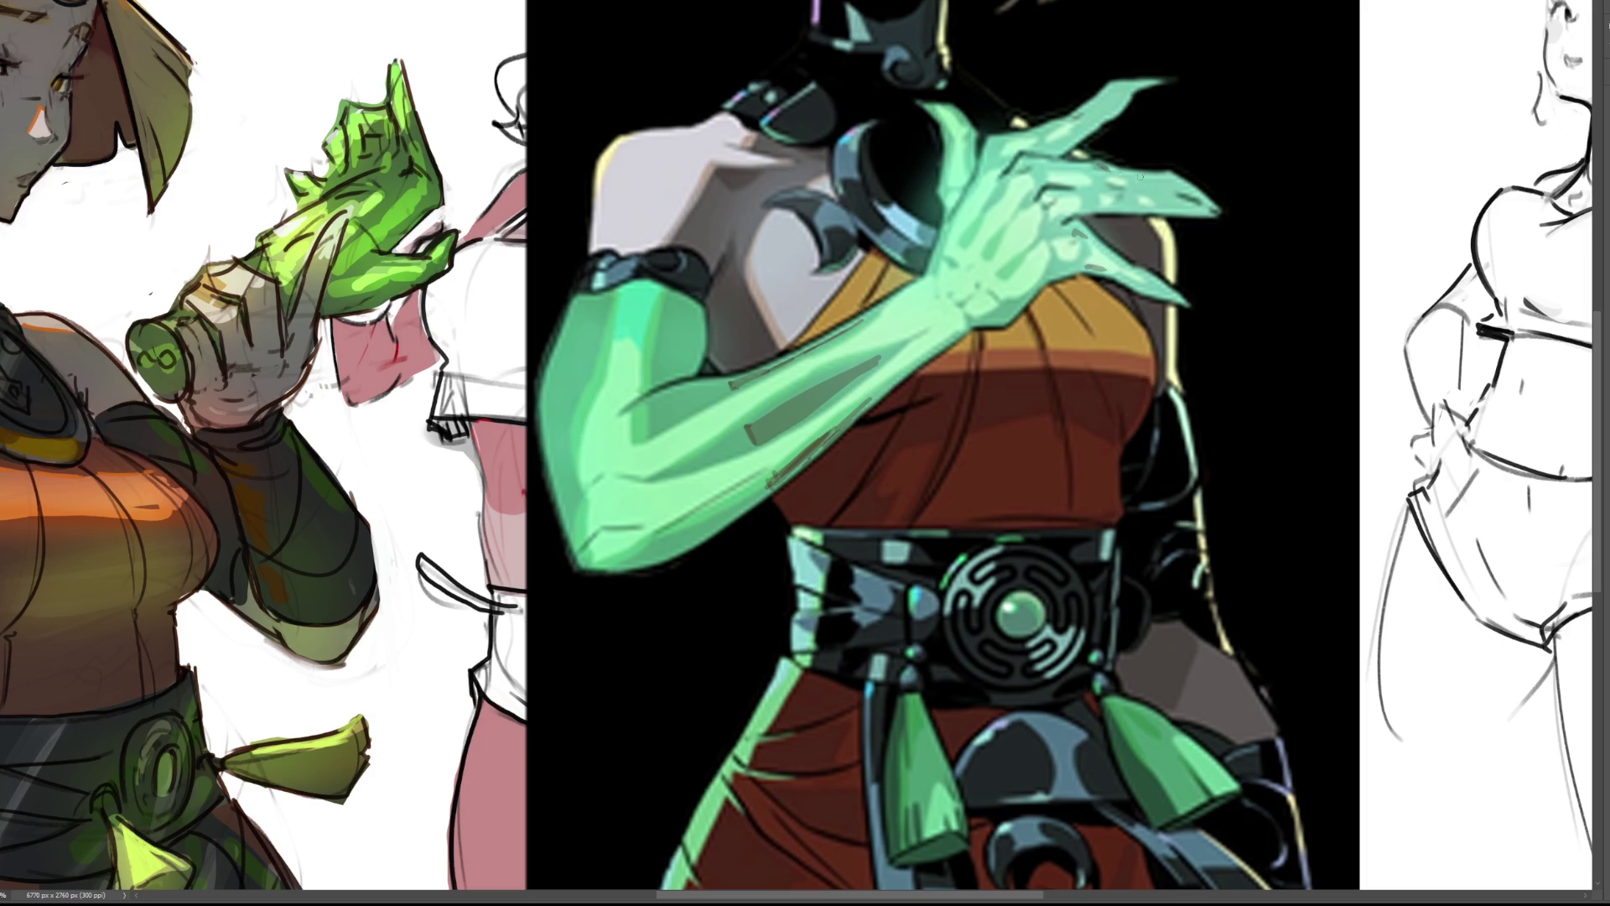
{"action": "left_click_drag", "start_coordinate": [1135, 185], "coordinate": [1145, 194]}
{"action": "left_click", "coordinate": [1126, 203]}
{"action": "left_click", "coordinate": [1090, 199]}
{"action": "left_click", "coordinate": [1093, 183]}
{"action": "left_click", "coordinate": [1043, 179]}
{"action": "left_click_drag", "start_coordinate": [1074, 170], "coordinate": [1044, 168]}
{"action": "left_click", "coordinate": [1049, 154]}
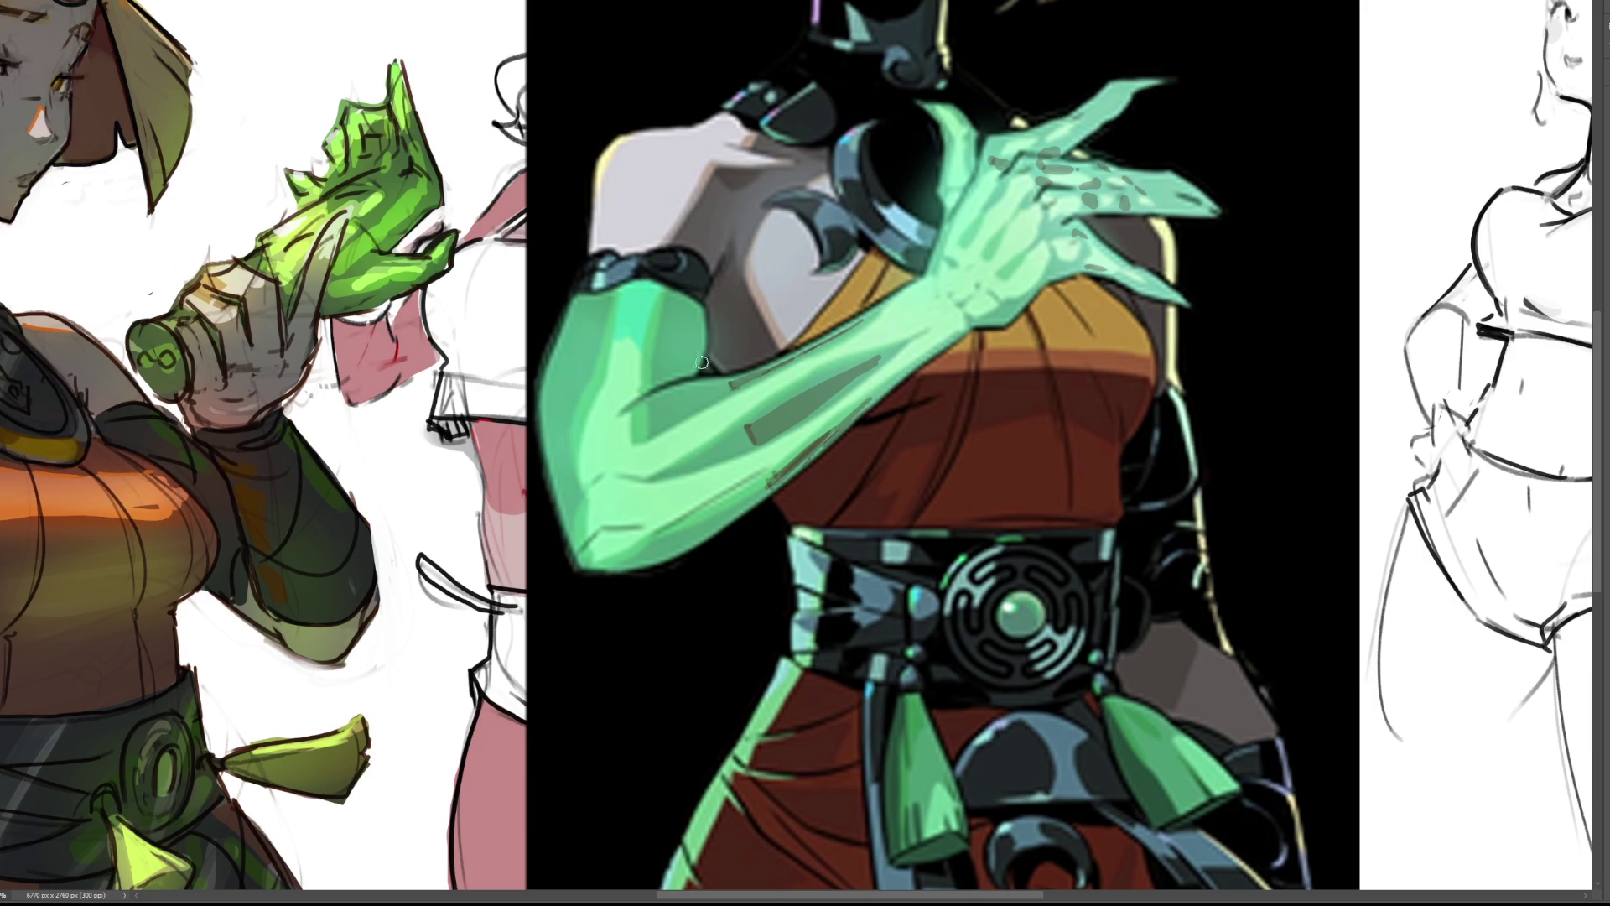
Shade a dark curved shadow patch on the green upper arm, then zoom out.
{"action": "left_click", "coordinate": [694, 322]}
{"action": "left_click_drag", "start_coordinate": [572, 309], "coordinate": [696, 327]}
{"action": "mouse_move", "coordinate": [587, 297]}
{"action": "left_mouse_down"}
{"action": "mouse_move", "coordinate": [585, 310]}
{"action": "mouse_move", "coordinate": [664, 323]}
{"action": "mouse_move", "coordinate": [698, 309]}
{"action": "left_mouse_up"}
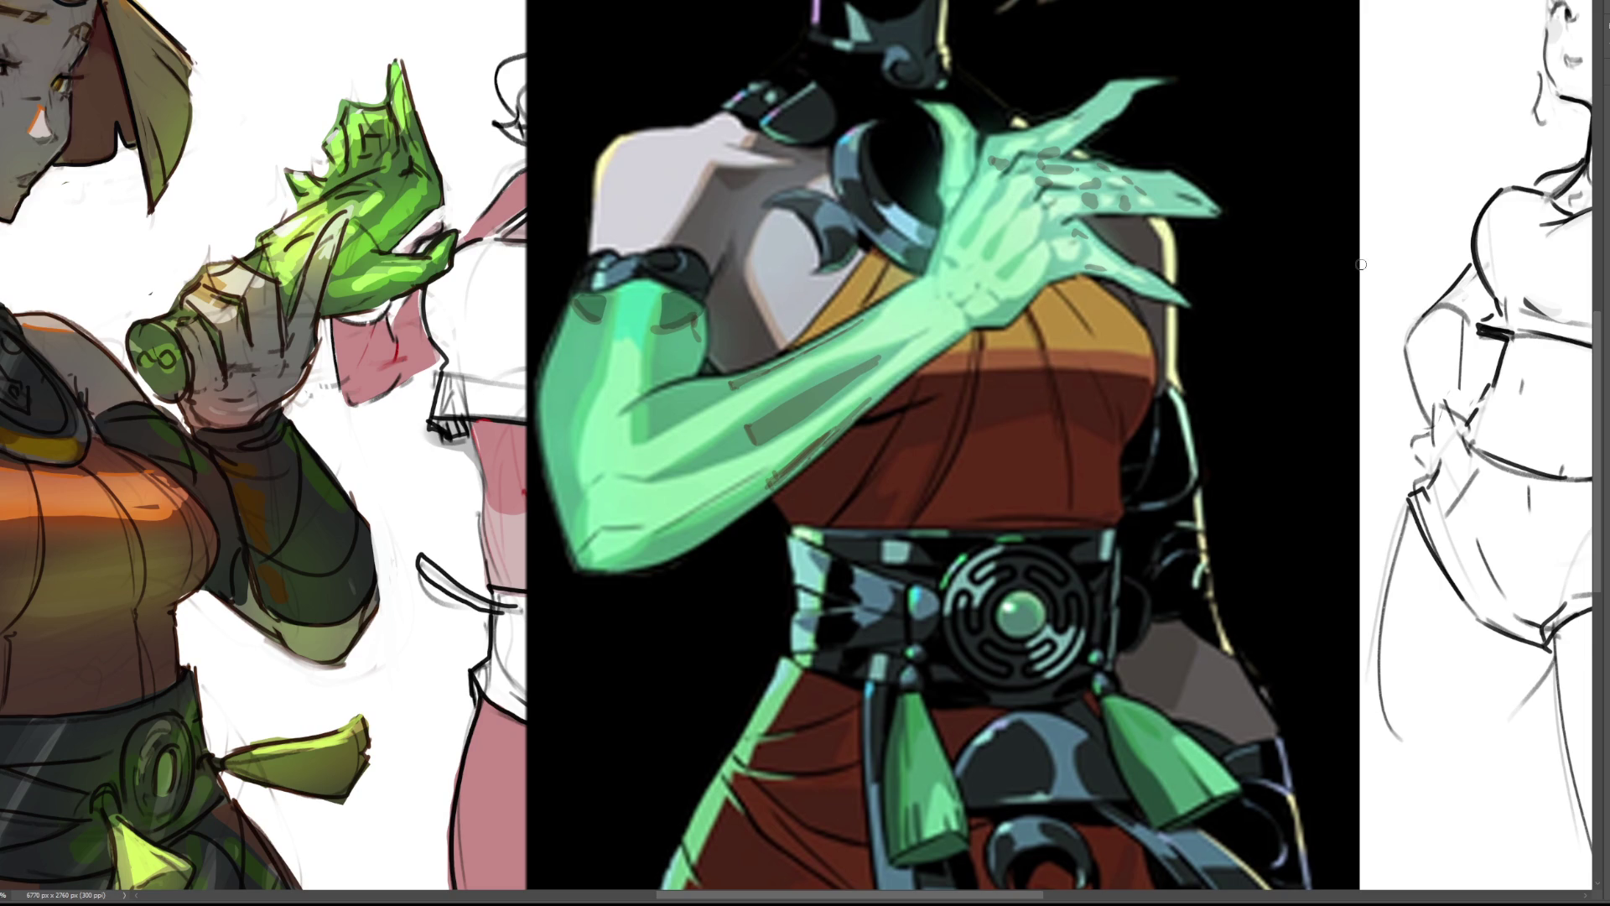
{"action": "key", "text": "ctrl+minus"}
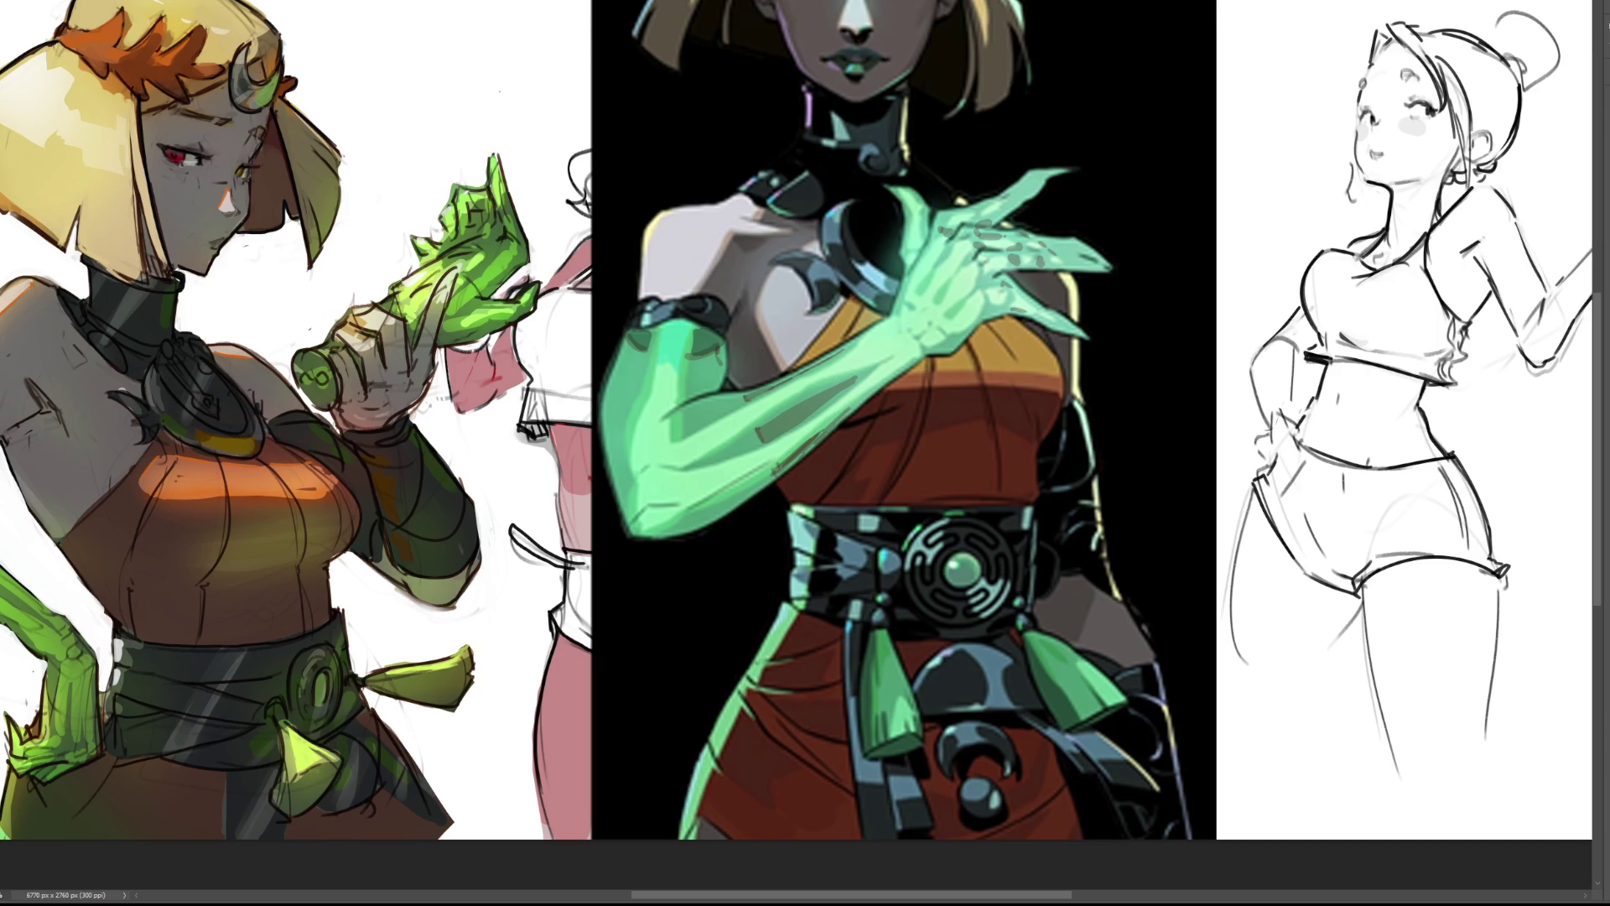
Zoom out to the full canvas and hide the dark green-armed reference image.
{"action": "key", "text": "ctrl+minus"}
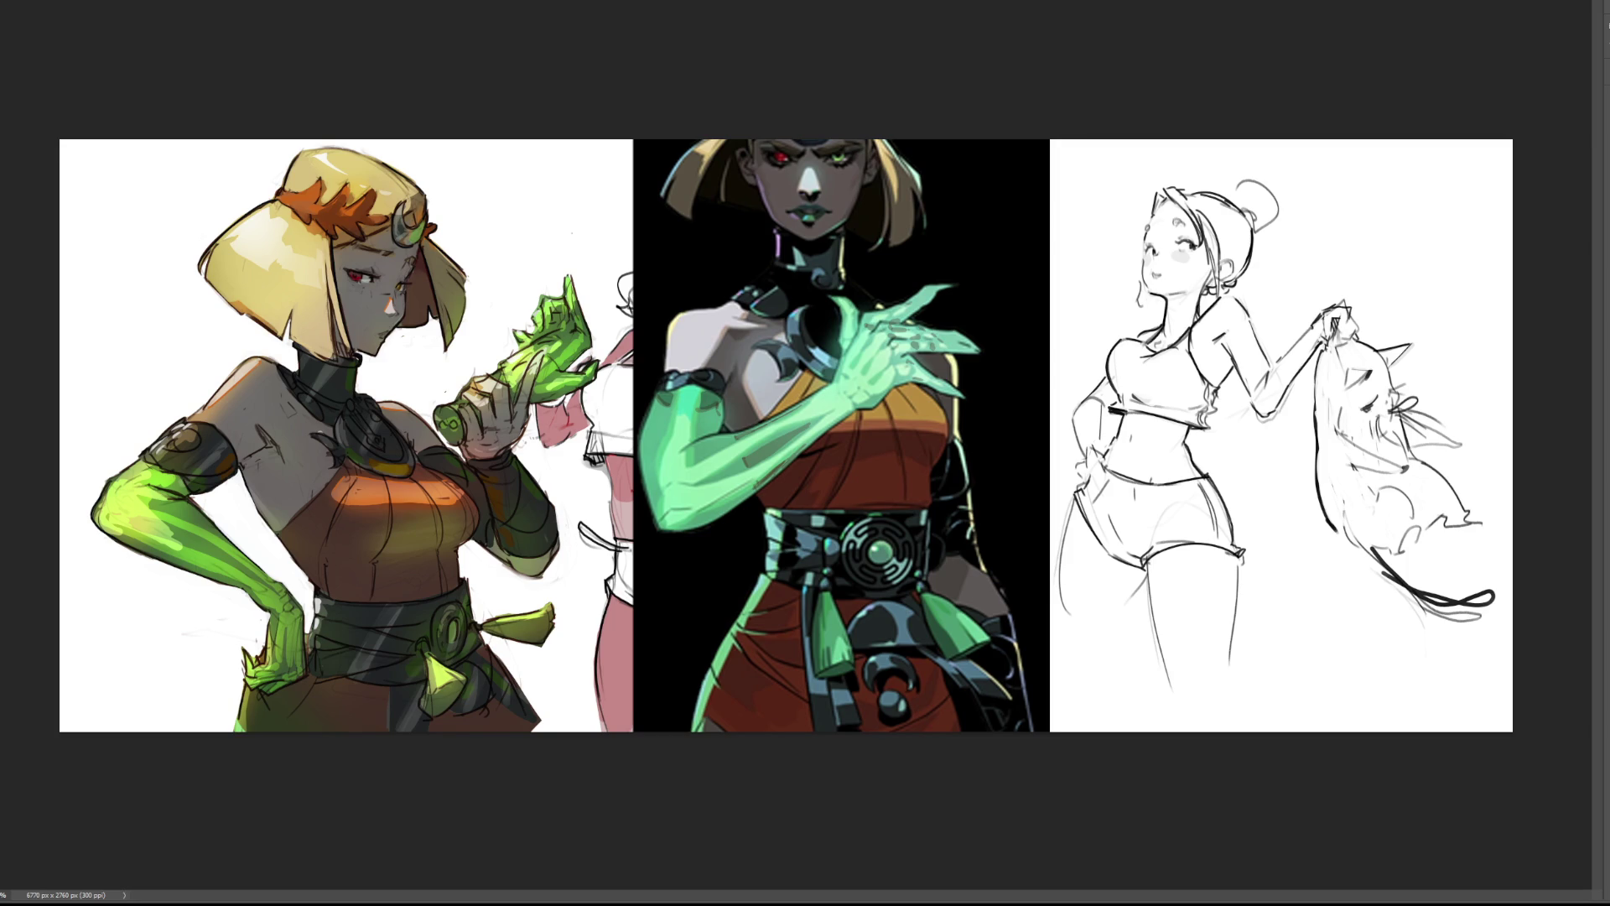
{"action": "key", "text": "ctrl+minus"}
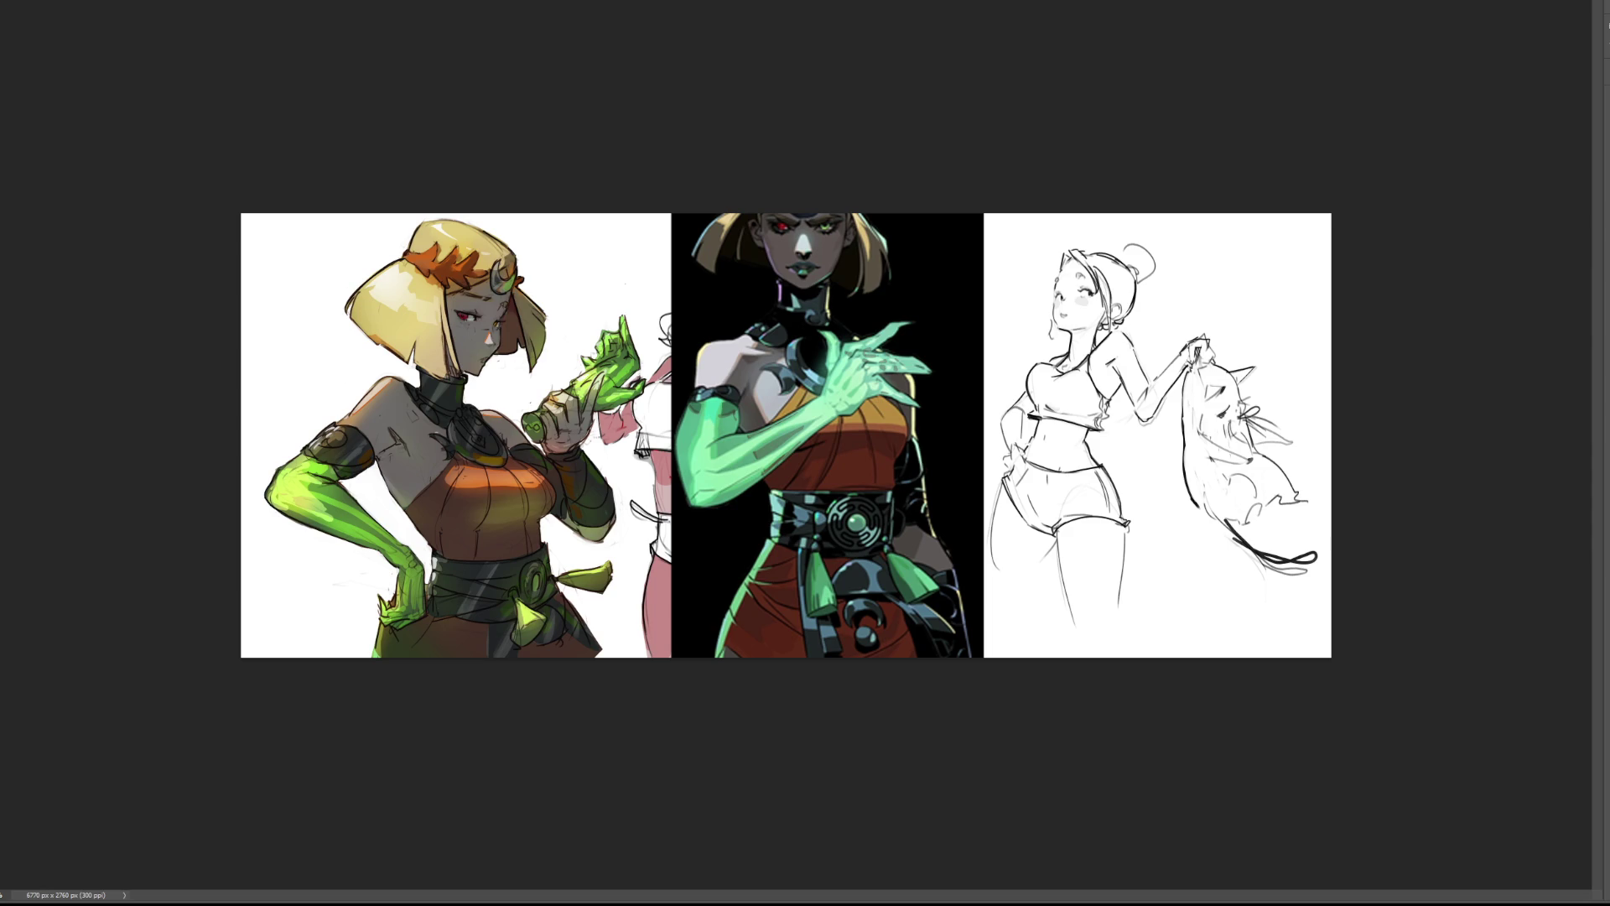
{"action": "key", "text": "ctrl+comma"}
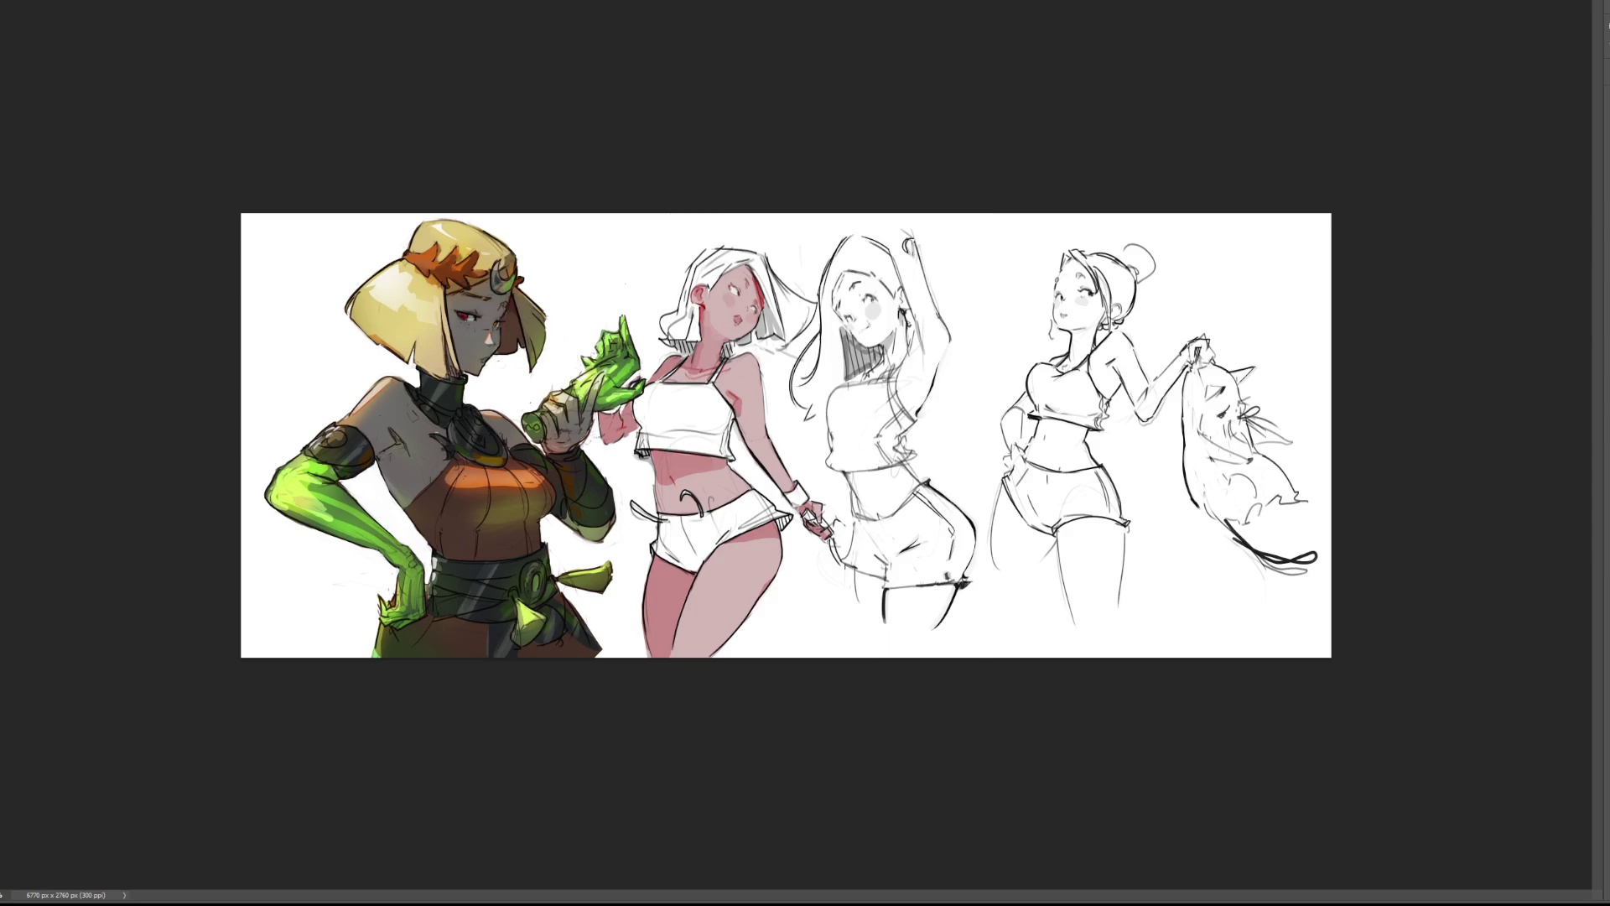
{"action": "scroll", "coordinate": [516, 592], "scroll_direction": "up", "scroll_amount": 5}
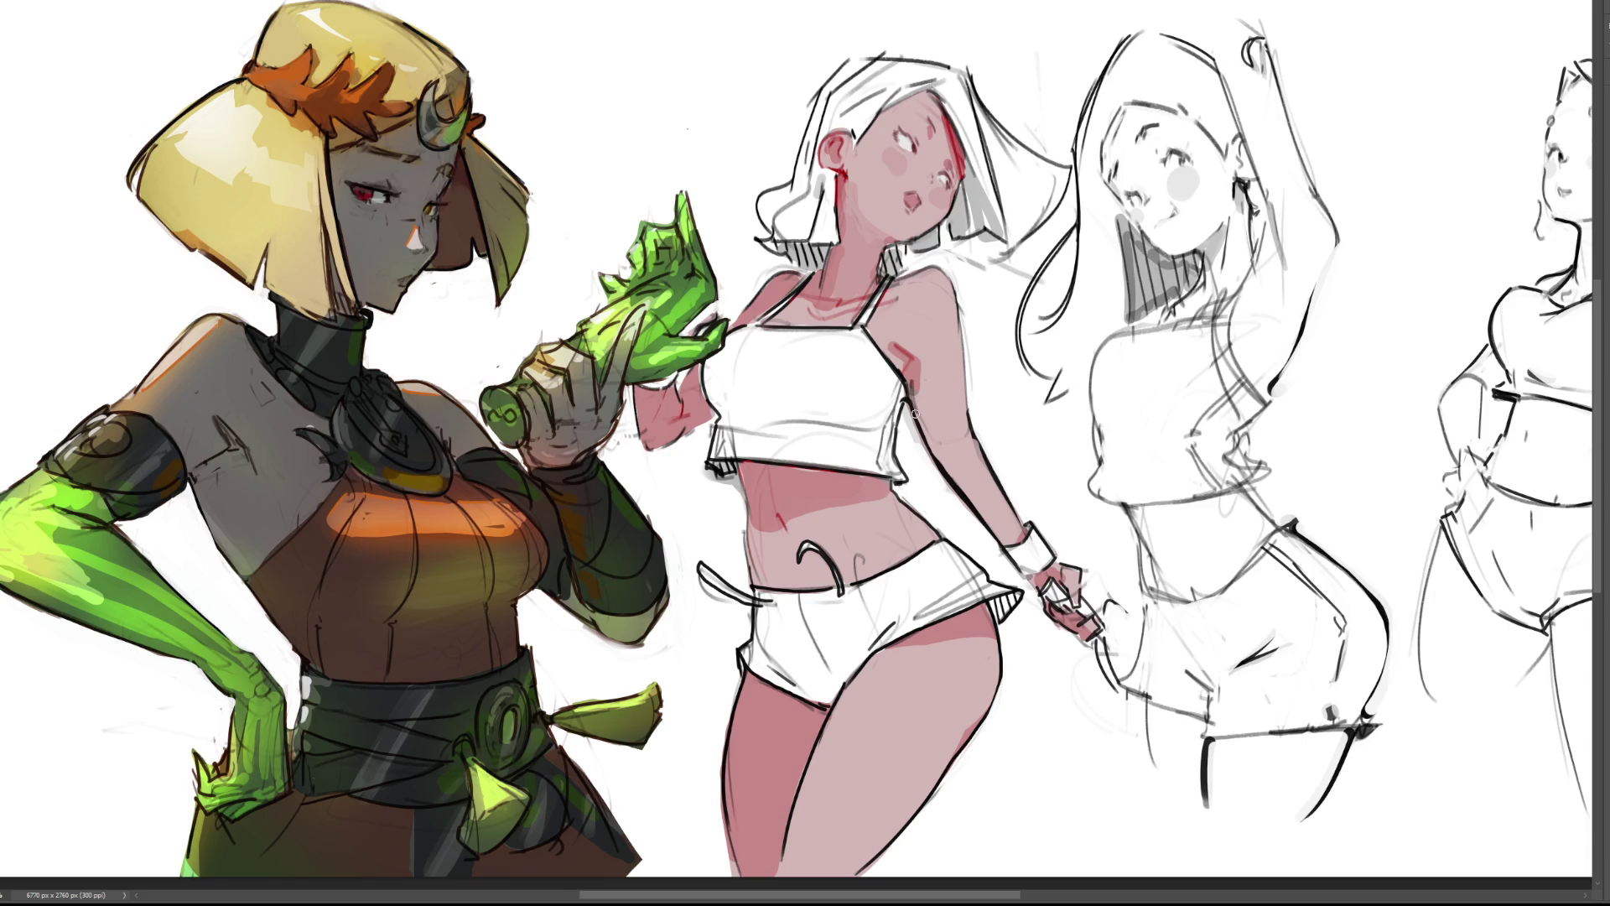
Undo the stray shoulder mark, then shade the pink figure's skin a darker reddish-brown.
{"action": "key", "text": "ctrl+z"}
{"action": "mouse_move", "coordinate": [889, 185]}
{"action": "left_mouse_down"}
{"action": "mouse_move", "coordinate": [839, 754]}
{"action": "mouse_move", "coordinate": [923, 671]}
{"action": "left_mouse_up"}
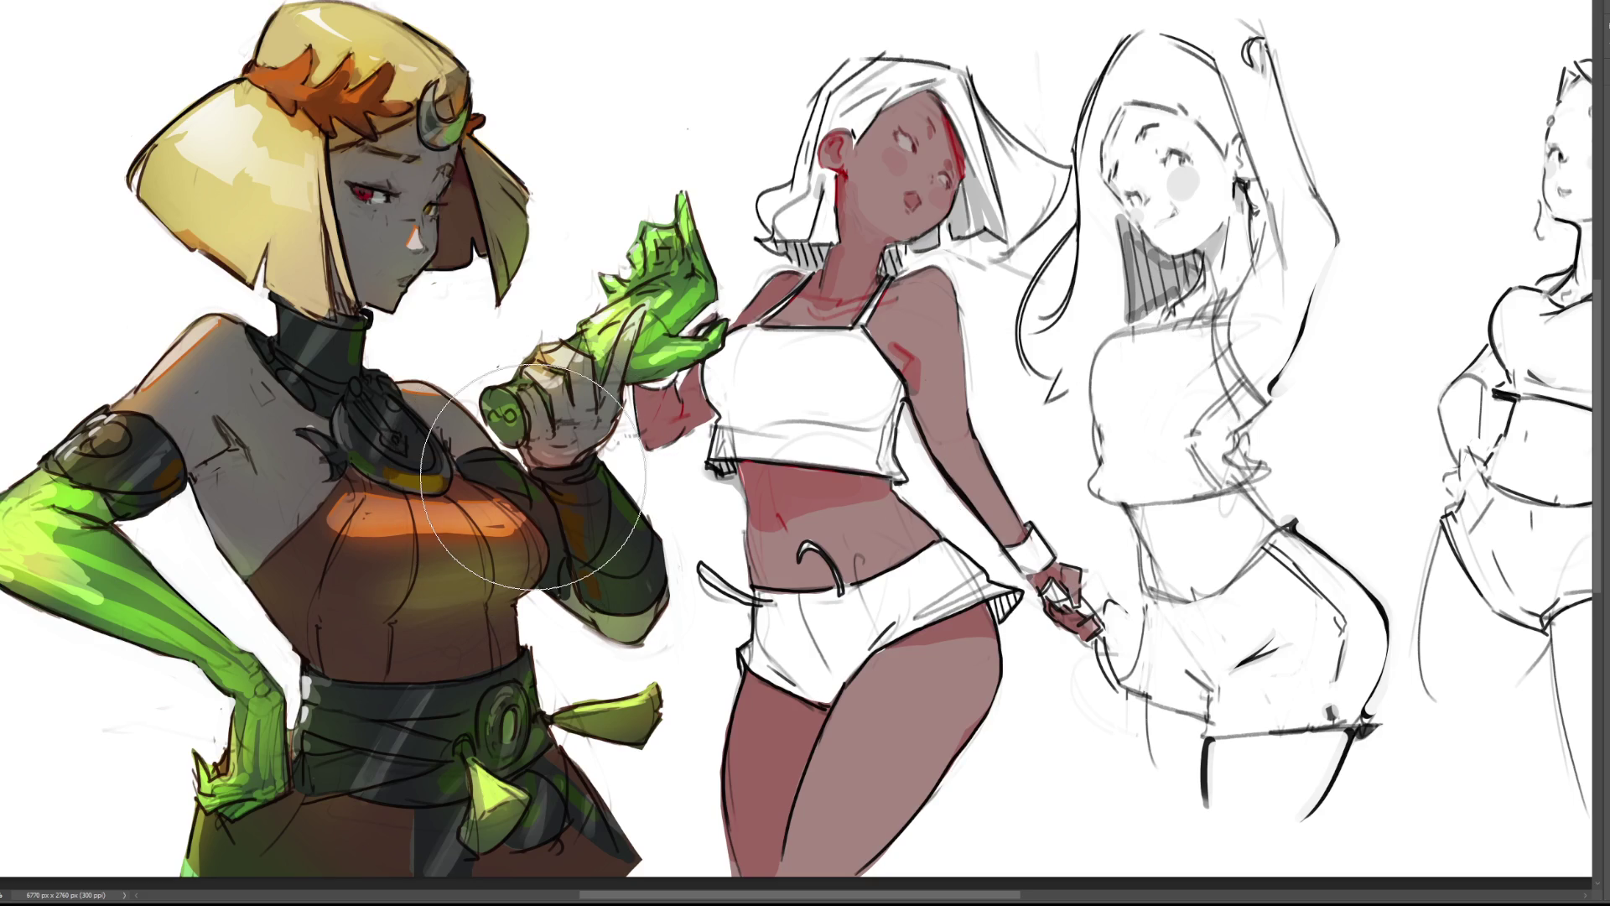
With a smaller brush, repaint face, neck, shoulder, midriff and upper arm in lighter pink.
{"action": "key", "text": "bracketleft"}
{"action": "key", "text": "bracketleft"}
{"action": "key", "text": "bracketleft"}
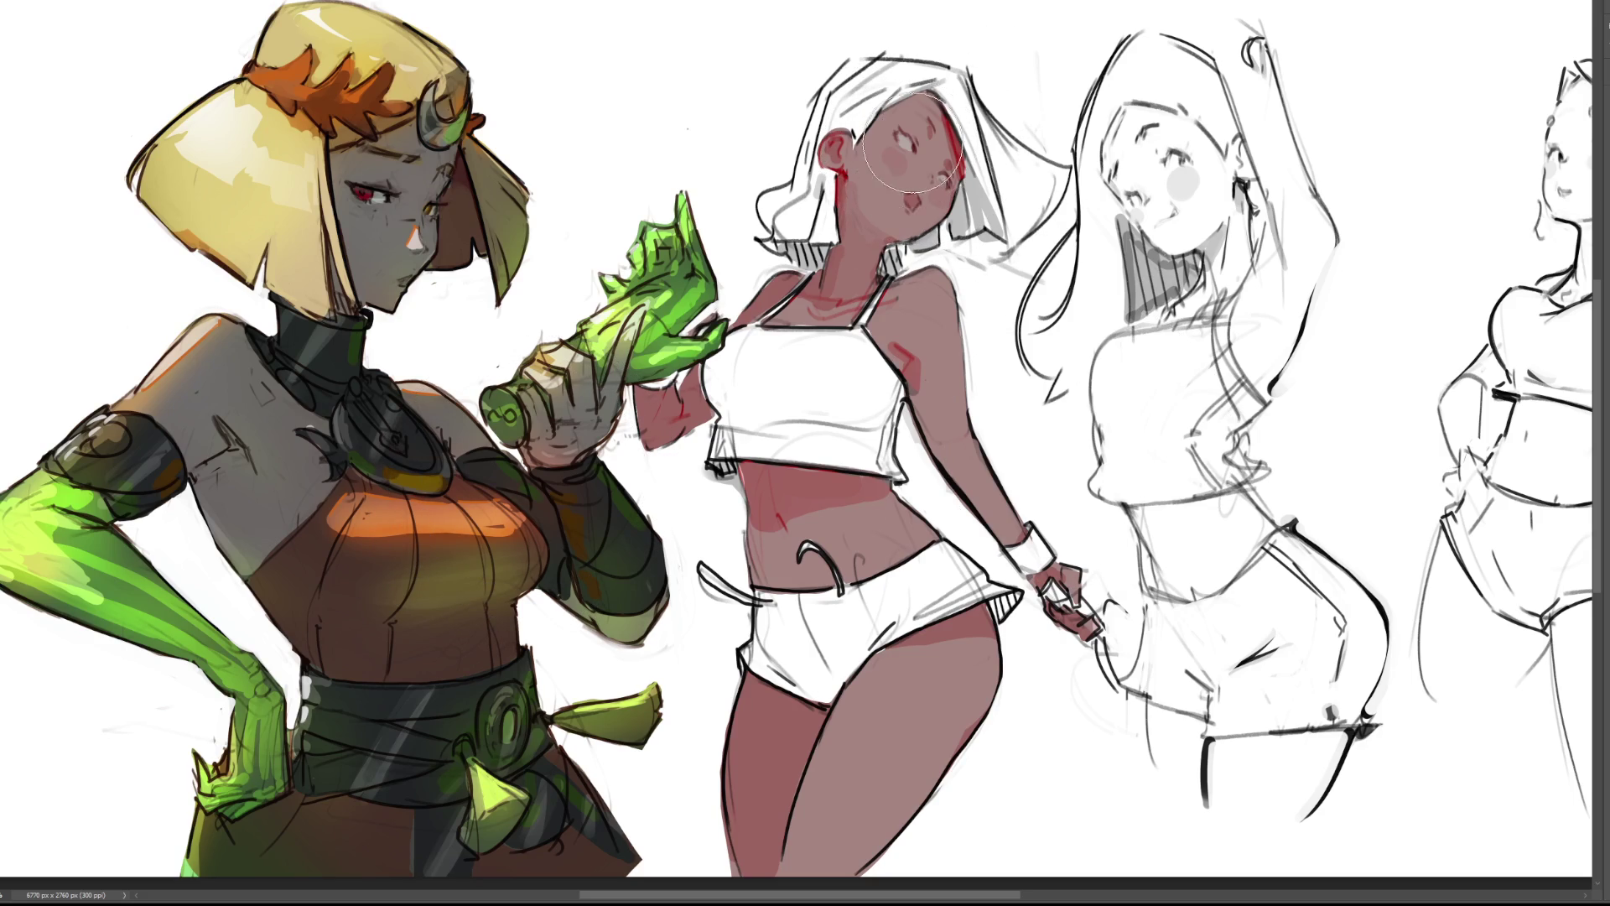
{"action": "left_click_drag", "start_coordinate": [911, 144], "coordinate": [897, 201]}
{"action": "left_click_drag", "start_coordinate": [872, 143], "coordinate": [860, 313]}
{"action": "mouse_move", "coordinate": [957, 294]}
{"action": "left_mouse_down"}
{"action": "mouse_move", "coordinate": [908, 312]}
{"action": "mouse_move", "coordinate": [922, 369]}
{"action": "mouse_move", "coordinate": [948, 452]}
{"action": "mouse_move", "coordinate": [1024, 545]}
{"action": "left_mouse_up"}
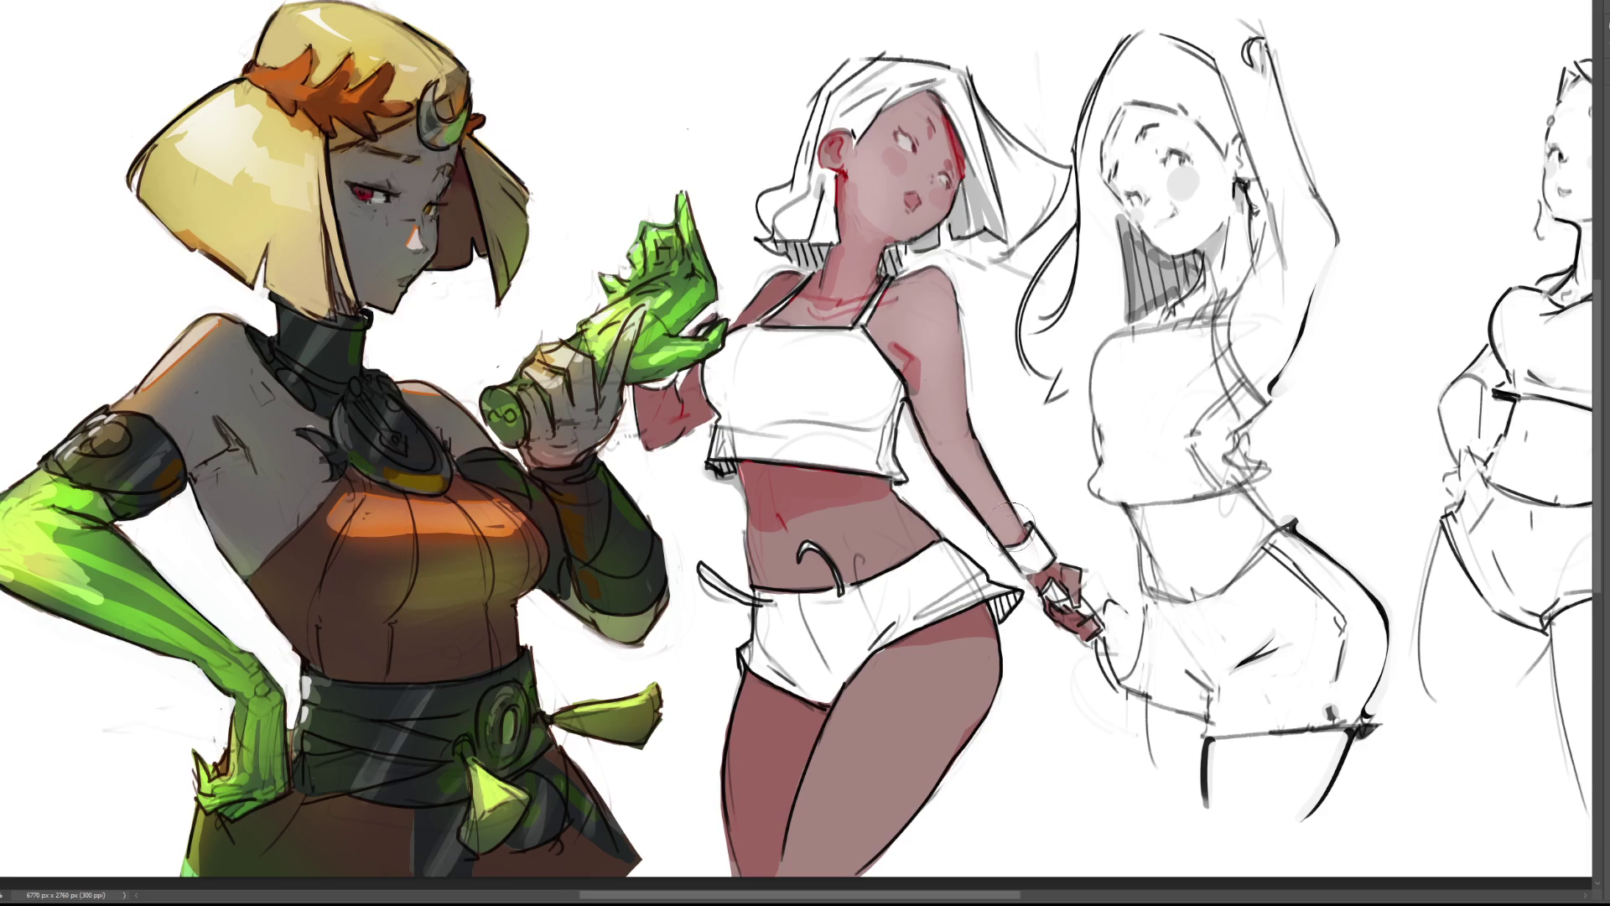
{"action": "mouse_move", "coordinate": [755, 478]}
{"action": "left_mouse_down"}
{"action": "mouse_move", "coordinate": [873, 503]}
{"action": "mouse_move", "coordinate": [805, 578]}
{"action": "mouse_move", "coordinate": [889, 520]}
{"action": "mouse_move", "coordinate": [931, 578]}
{"action": "mouse_move", "coordinate": [950, 653]}
{"action": "mouse_move", "coordinate": [923, 754]}
{"action": "mouse_move", "coordinate": [832, 834]}
{"action": "mouse_move", "coordinate": [784, 743]}
{"action": "mouse_move", "coordinate": [765, 773]}
{"action": "mouse_move", "coordinate": [769, 724]}
{"action": "left_mouse_up"}
{"action": "mouse_move", "coordinate": [663, 436]}
{"action": "left_mouse_down"}
{"action": "mouse_move", "coordinate": [730, 353]}
{"action": "mouse_move", "coordinate": [675, 464]}
{"action": "left_mouse_up"}
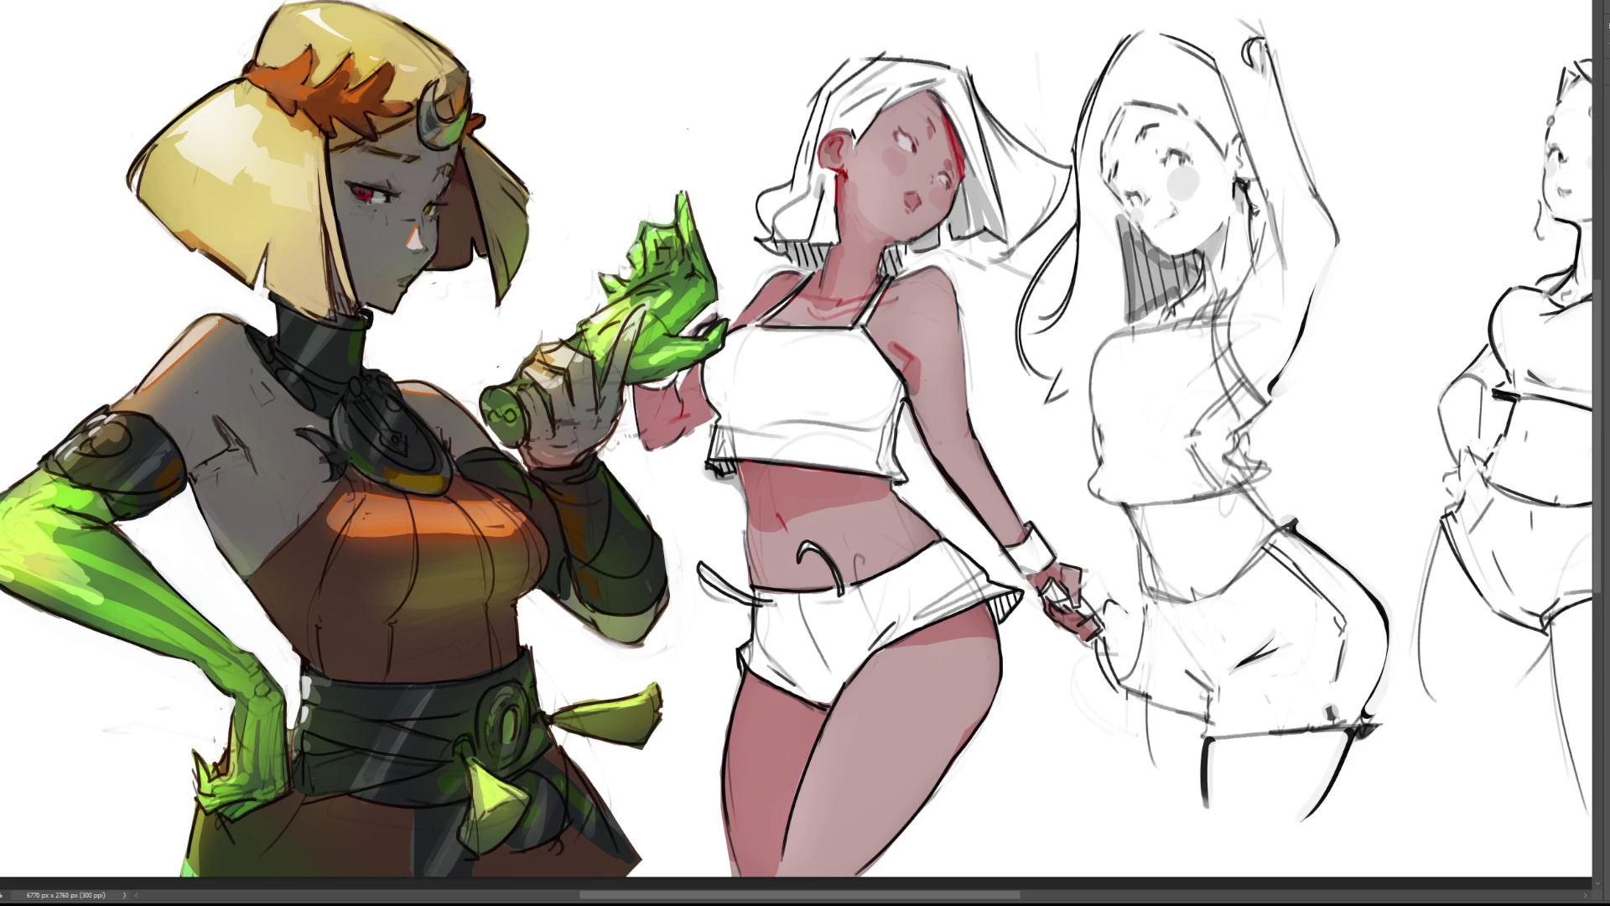
Undo the red patch on the ear and paint red blush around the eye and cheek.
{"action": "key", "text": "bracketright"}
{"action": "key", "text": "bracketright"}
{"action": "key", "text": "bracketright"}
{"action": "key", "text": "bracketleft"}
{"action": "key", "text": "bracketleft"}
{"action": "key", "text": "bracketleft"}
{"action": "key", "text": "ctrl+z"}
{"action": "left_click_drag", "start_coordinate": [904, 126], "coordinate": [943, 214]}
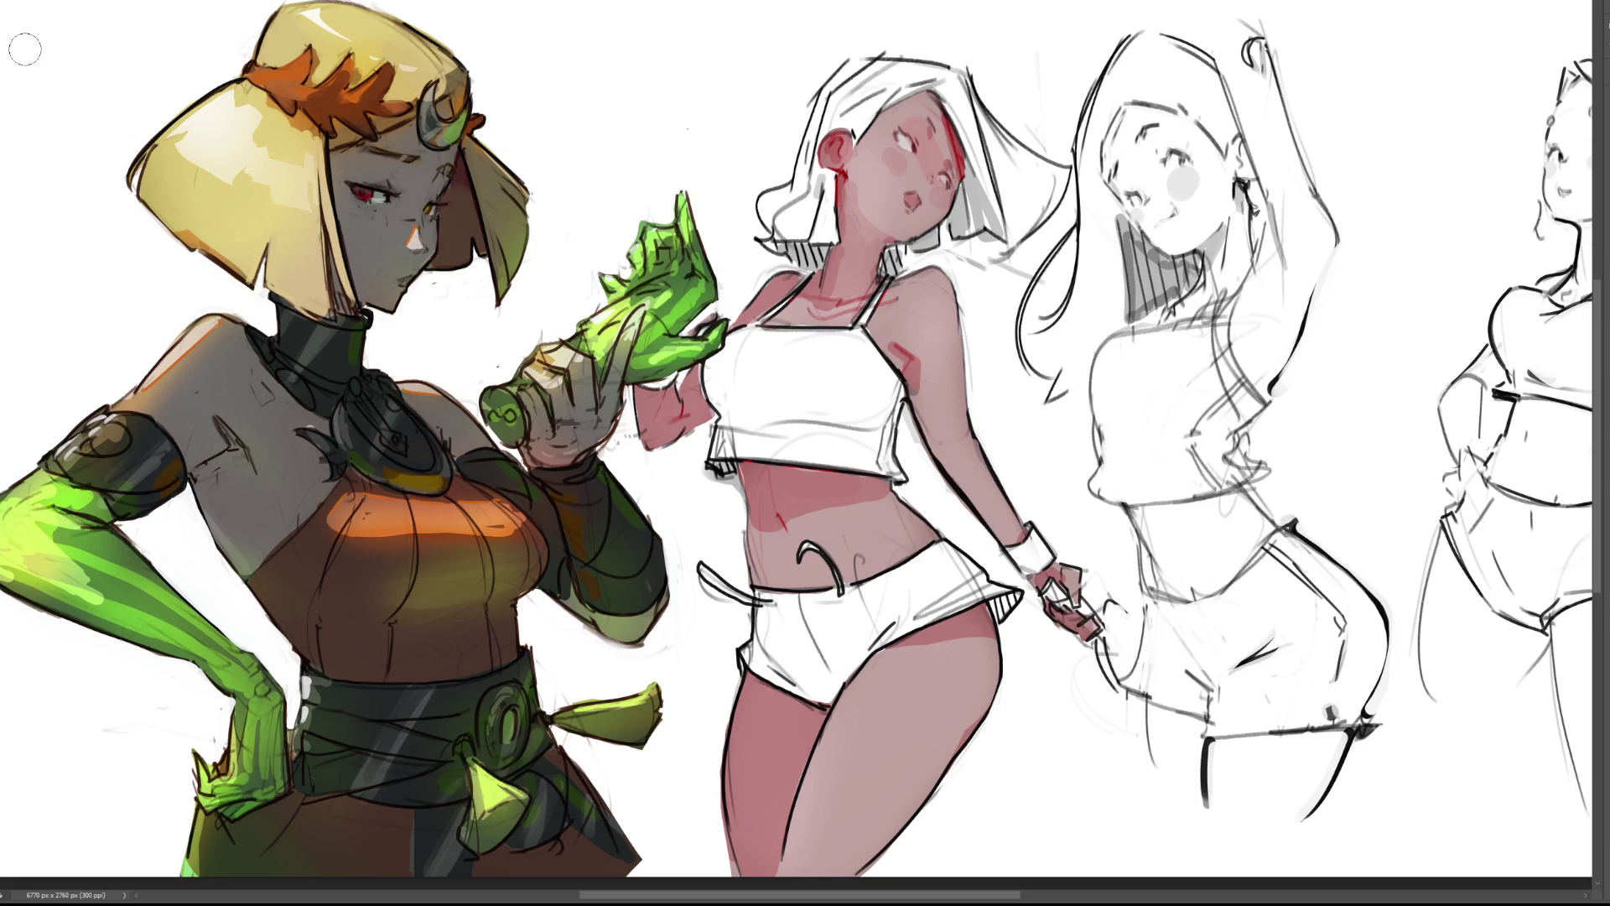
Lasso the raised-arm sketch's hip and back lines and nudge them with Free Transform.
{"action": "mouse_move", "coordinate": [1315, 478]}
{"action": "left_mouse_down"}
{"action": "mouse_move", "coordinate": [1341, 335]}
{"action": "mouse_move", "coordinate": [1261, 330]}
{"action": "mouse_move", "coordinate": [1235, 399]}
{"action": "mouse_move", "coordinate": [1178, 444]}
{"action": "mouse_move", "coordinate": [1314, 477]}
{"action": "left_mouse_up"}
{"action": "mouse_move", "coordinate": [1414, 387]}
{"action": "left_mouse_down"}
{"action": "mouse_move", "coordinate": [1294, 284]}
{"action": "mouse_move", "coordinate": [1174, 491]}
{"action": "mouse_move", "coordinate": [1201, 564]}
{"action": "mouse_move", "coordinate": [1256, 594]}
{"action": "mouse_move", "coordinate": [1305, 688]}
{"action": "mouse_move", "coordinate": [1241, 742]}
{"action": "mouse_move", "coordinate": [1416, 818]}
{"action": "mouse_move", "coordinate": [1399, 689]}
{"action": "mouse_move", "coordinate": [1409, 558]}
{"action": "mouse_move", "coordinate": [1334, 490]}
{"action": "left_mouse_up"}
{"action": "key", "text": "ctrl+t"}
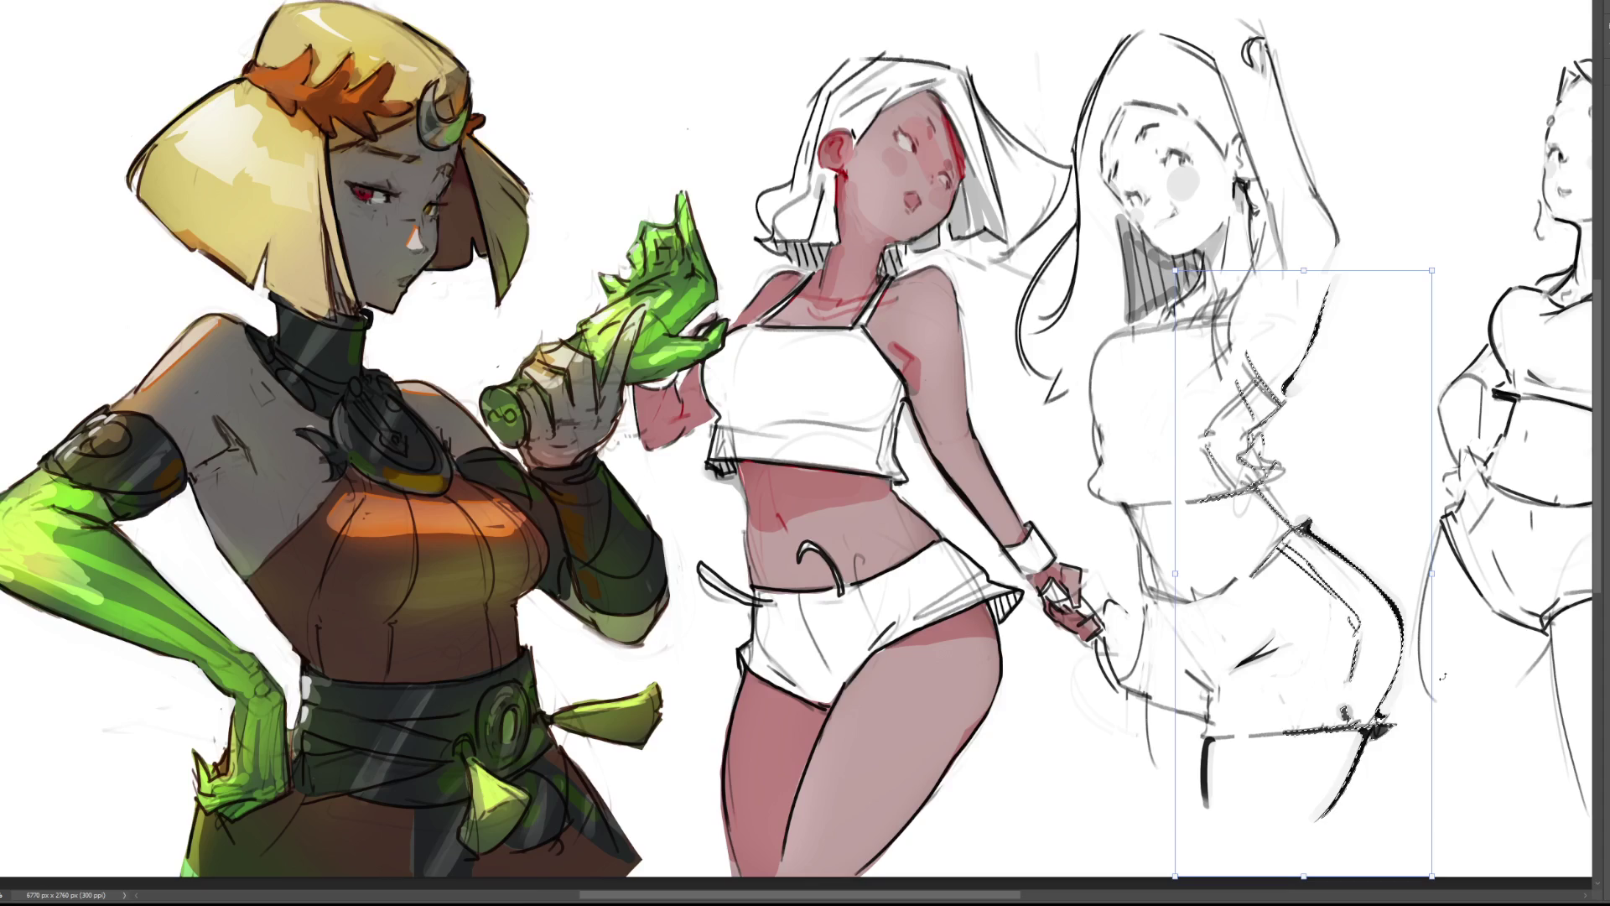
{"action": "key", "text": "Return"}
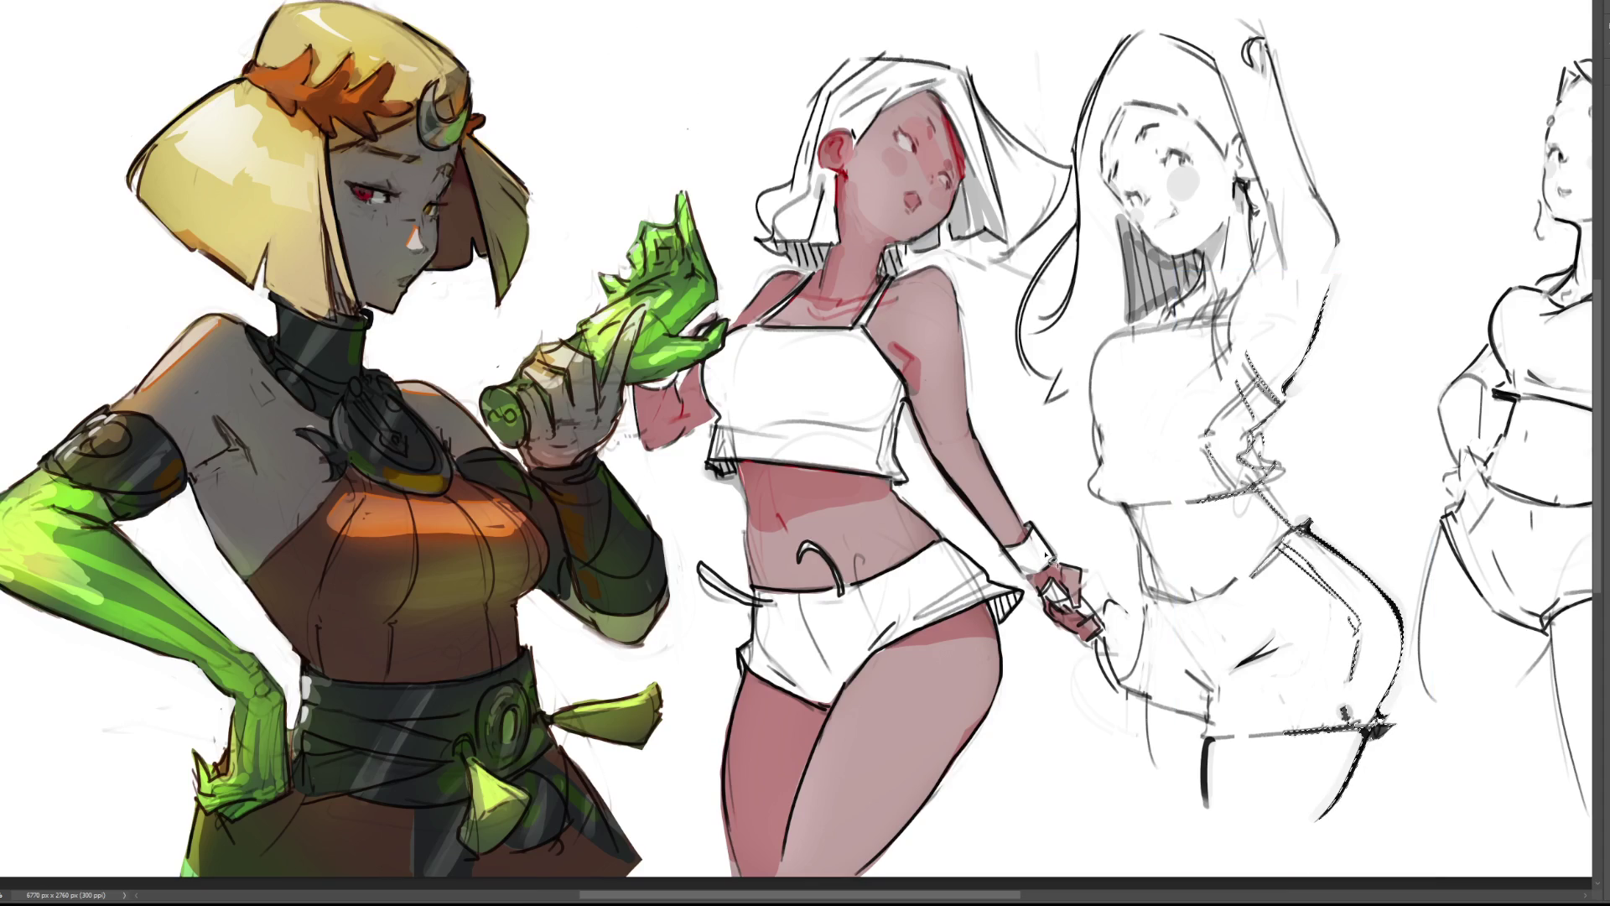
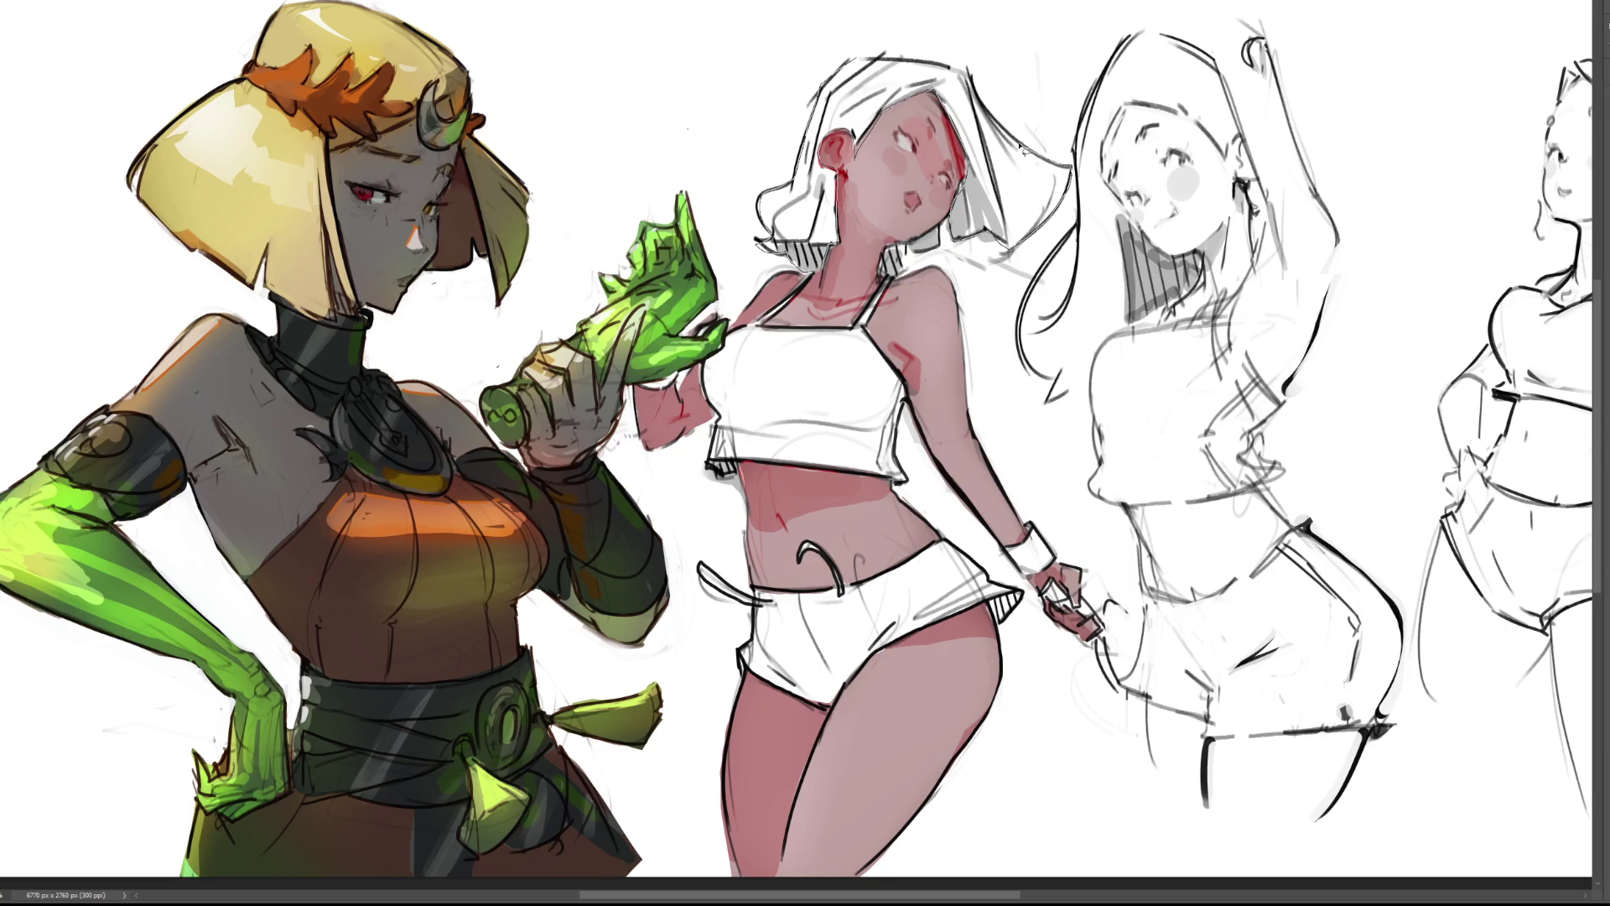
Select the middle girl's white hair, crop top, fingers and shorts with Magic Wand and Lasso.
{"action": "left_click", "coordinate": [915, 64]}
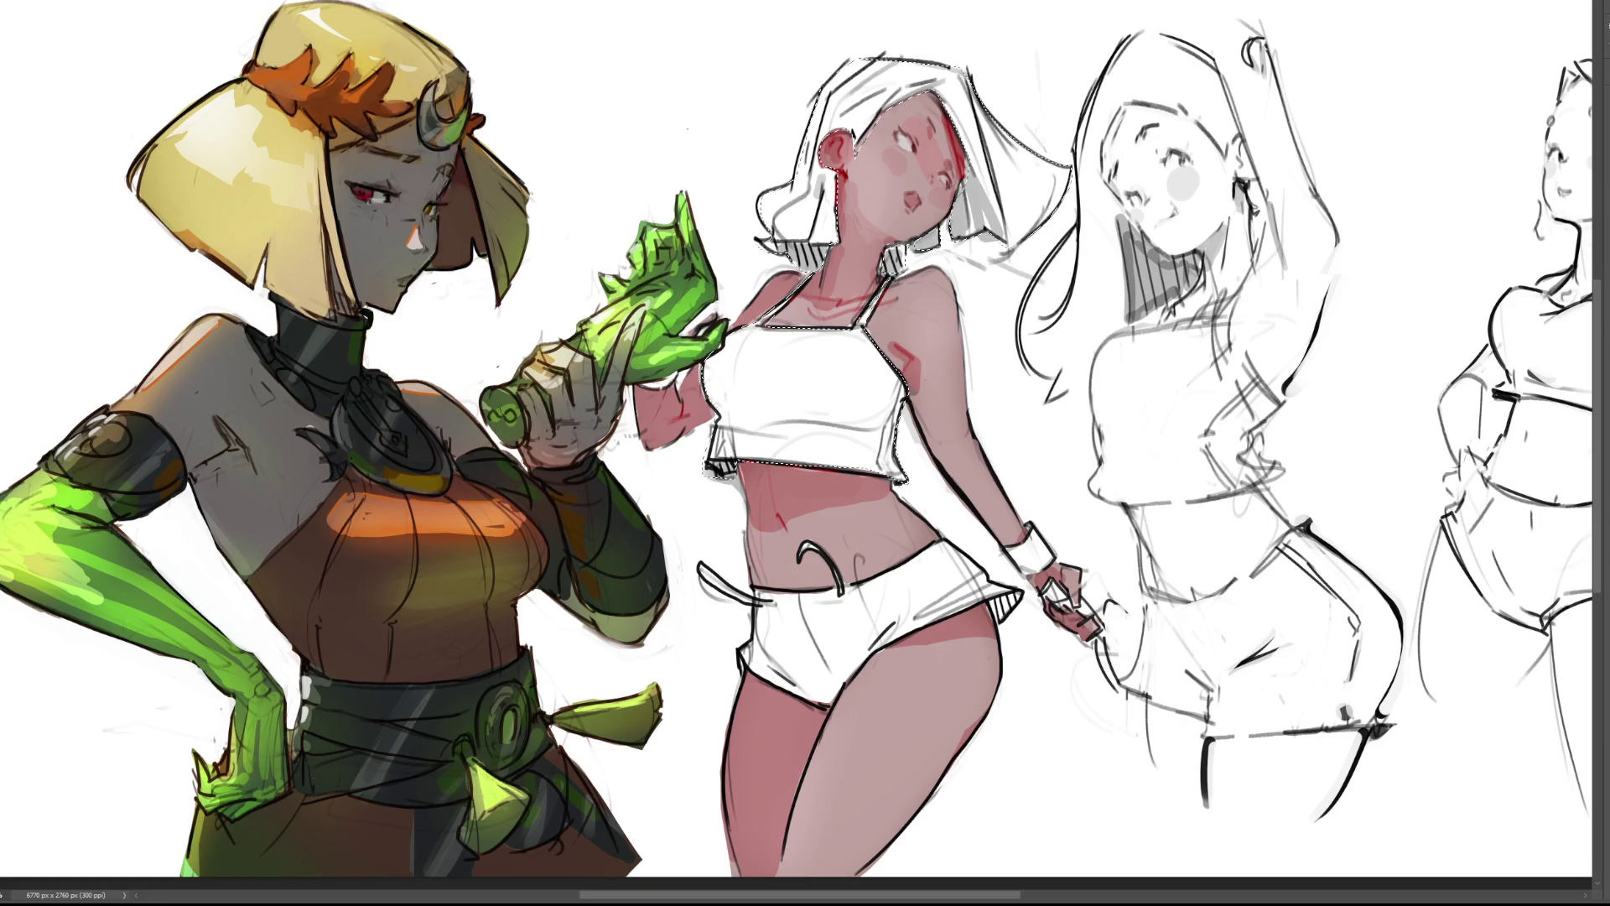
{"action": "key", "text": "ctrl+d"}
{"action": "key", "text": "ctrl+shift+d"}
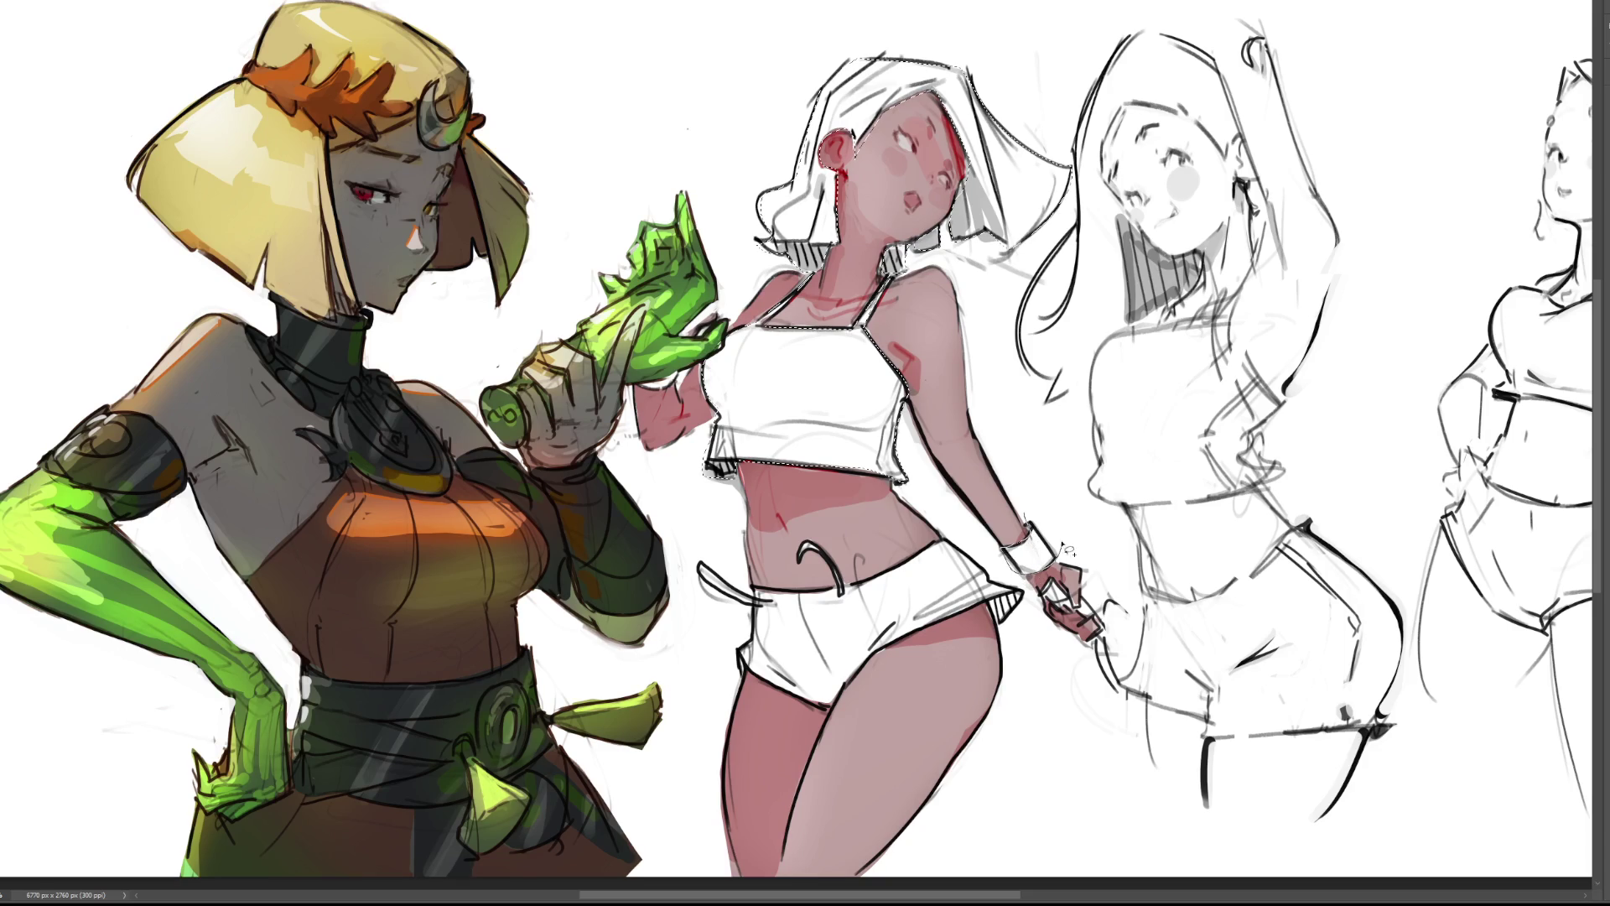
{"action": "mouse_move", "coordinate": [1050, 601]}
{"action": "left_mouse_down"}
{"action": "mouse_move", "coordinate": [1090, 623]}
{"action": "mouse_move", "coordinate": [1083, 602]}
{"action": "mouse_move", "coordinate": [1105, 622]}
{"action": "mouse_move", "coordinate": [1097, 613]}
{"action": "mouse_move", "coordinate": [1128, 609]}
{"action": "mouse_move", "coordinate": [1147, 658]}
{"action": "mouse_move", "coordinate": [1128, 706]}
{"action": "mouse_move", "coordinate": [1098, 648]}
{"action": "mouse_move", "coordinate": [1112, 589]}
{"action": "left_mouse_up"}
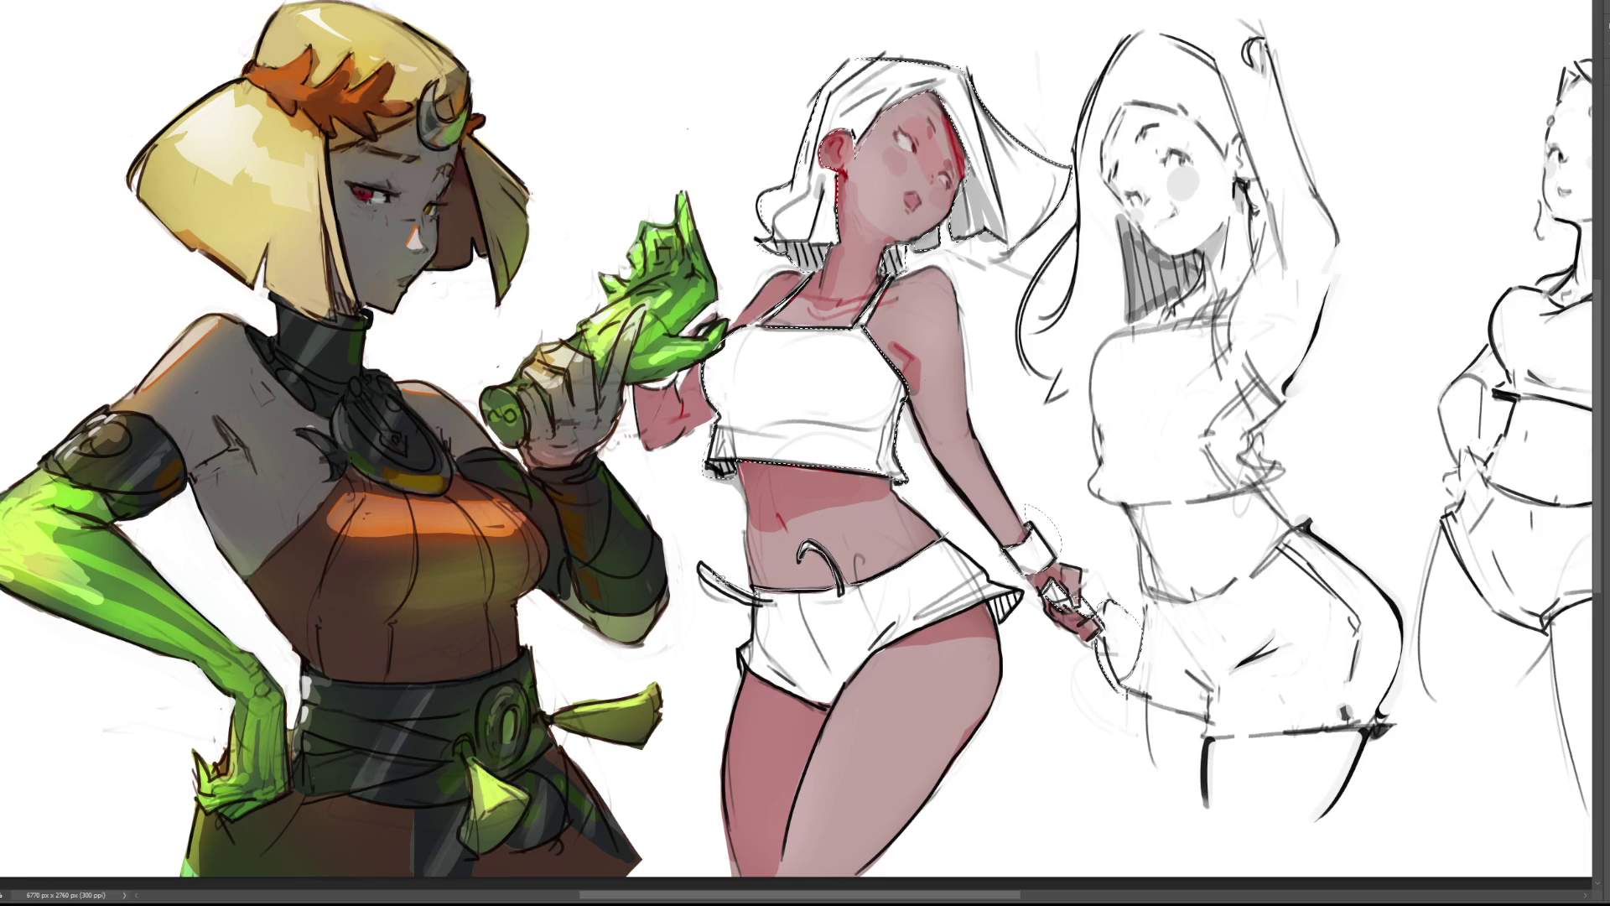
{"action": "mouse_move", "coordinate": [760, 614]}
{"action": "left_mouse_down"}
{"action": "mouse_move", "coordinate": [743, 671]}
{"action": "mouse_move", "coordinate": [762, 688]}
{"action": "mouse_move", "coordinate": [837, 715]}
{"action": "mouse_move", "coordinate": [869, 674]}
{"action": "left_mouse_up"}
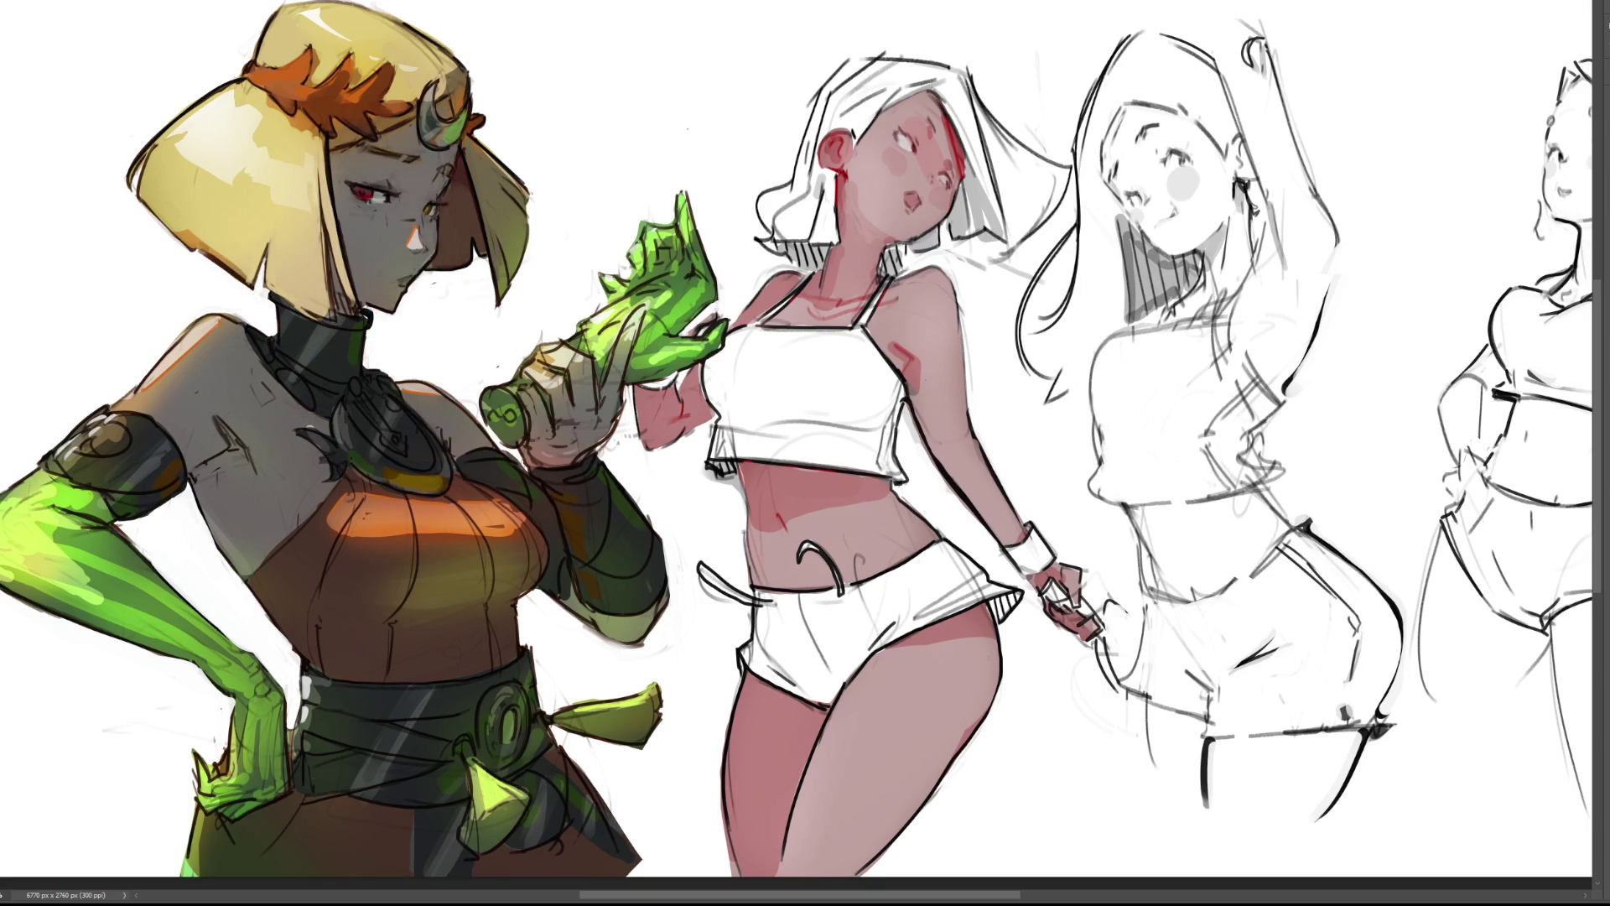
{"action": "key", "text": "ctrl+z"}
Fill the selected hair and clothing beige, then shift the fill to a lighter orange.
{"action": "mouse_move", "coordinate": [963, 490]}
{"action": "left_mouse_down"}
{"action": "mouse_move", "coordinate": [827, 144]}
{"action": "mouse_move", "coordinate": [713, 155]}
{"action": "left_mouse_up"}
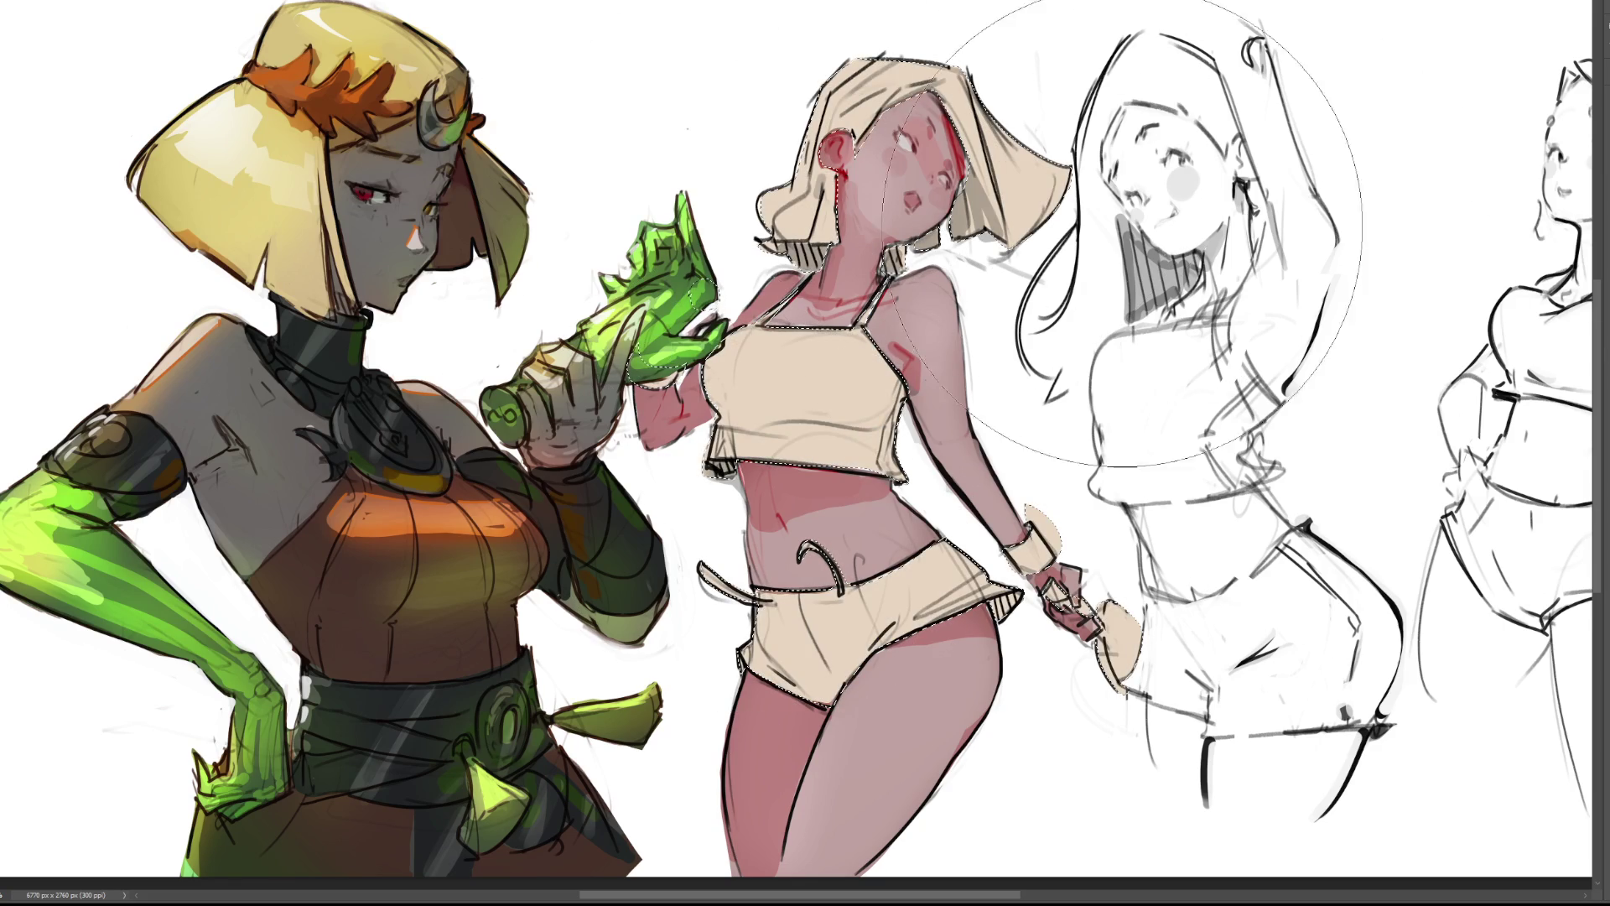
{"action": "key", "text": "alt+BackSpace"}
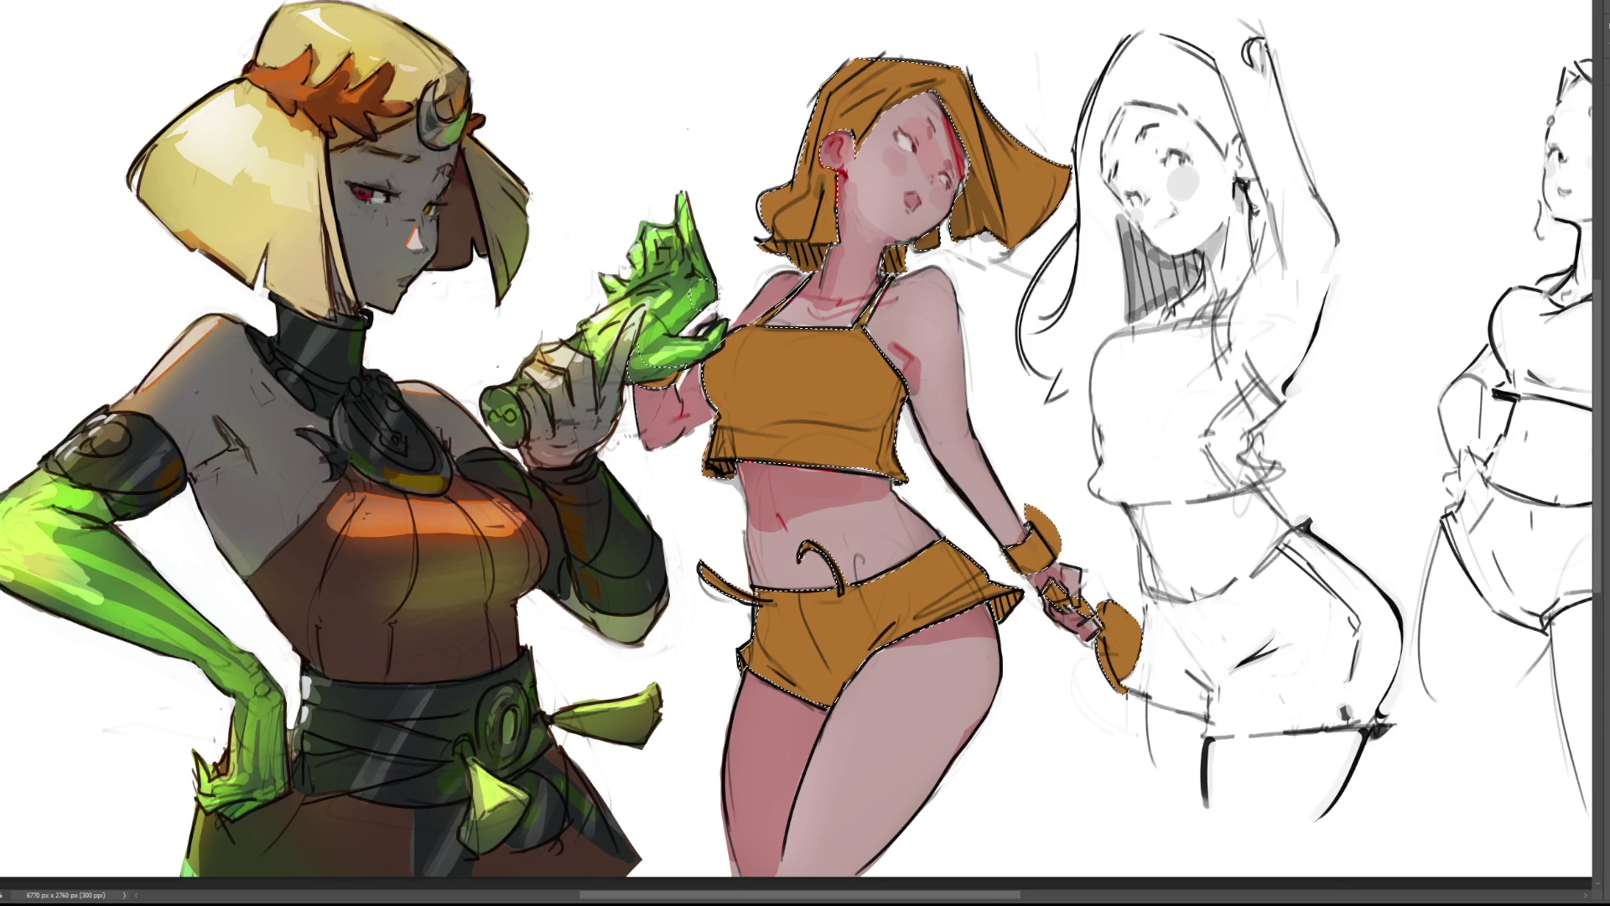
{"action": "key", "text": "alt+BackSpace"}
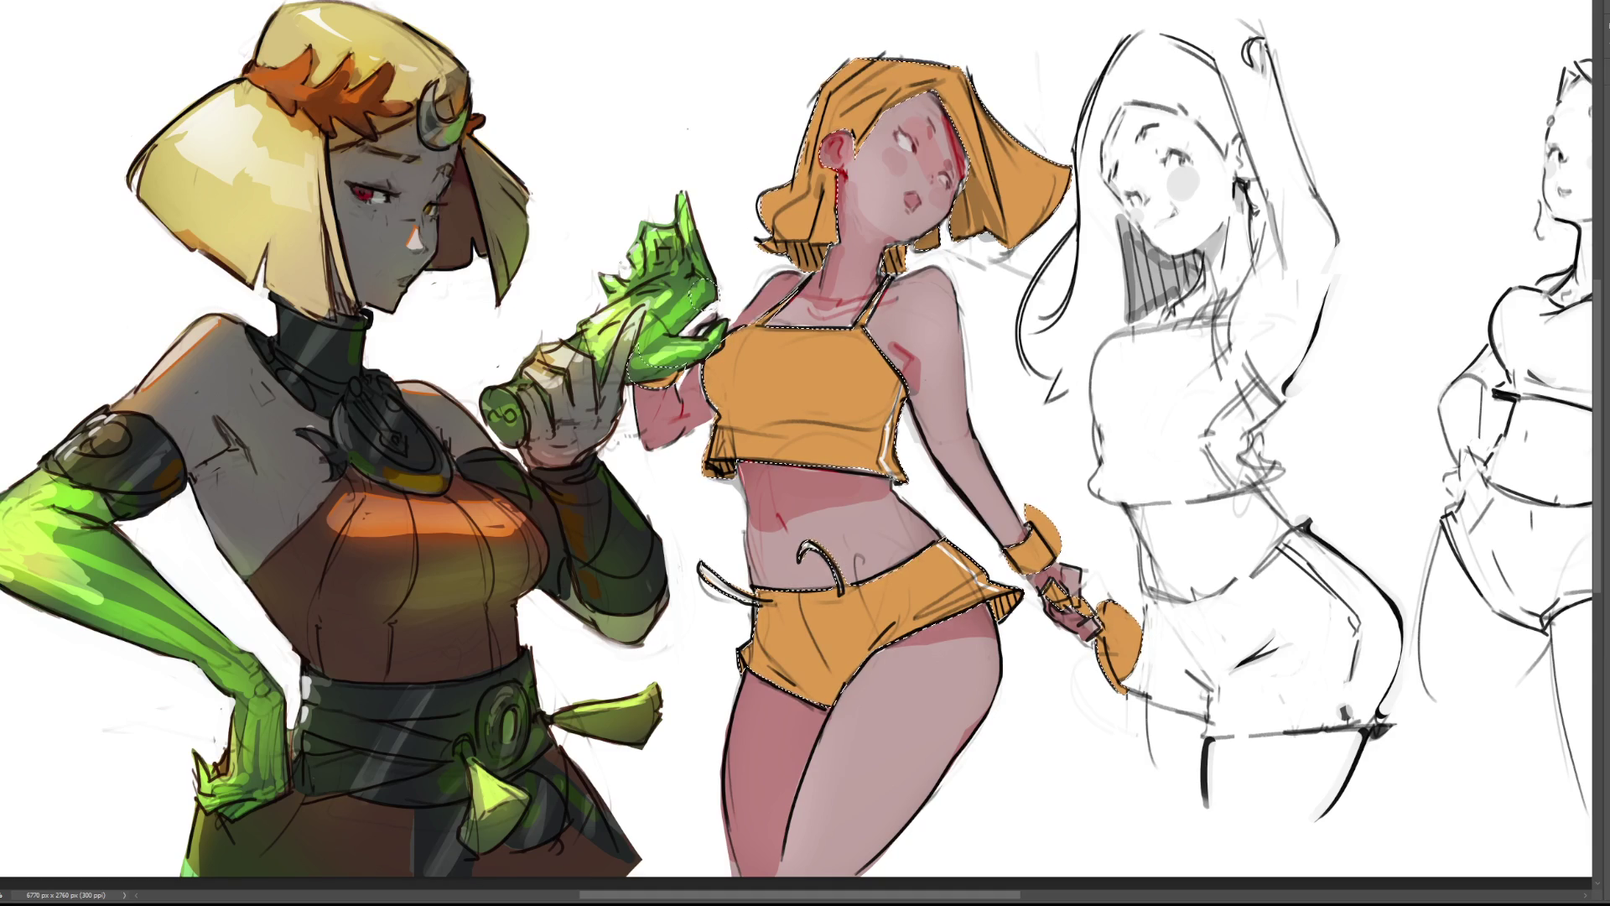
{"action": "key", "text": "bracketright"}
{"action": "key", "text": "bracketright"}
{"action": "key", "text": "bracketright"}
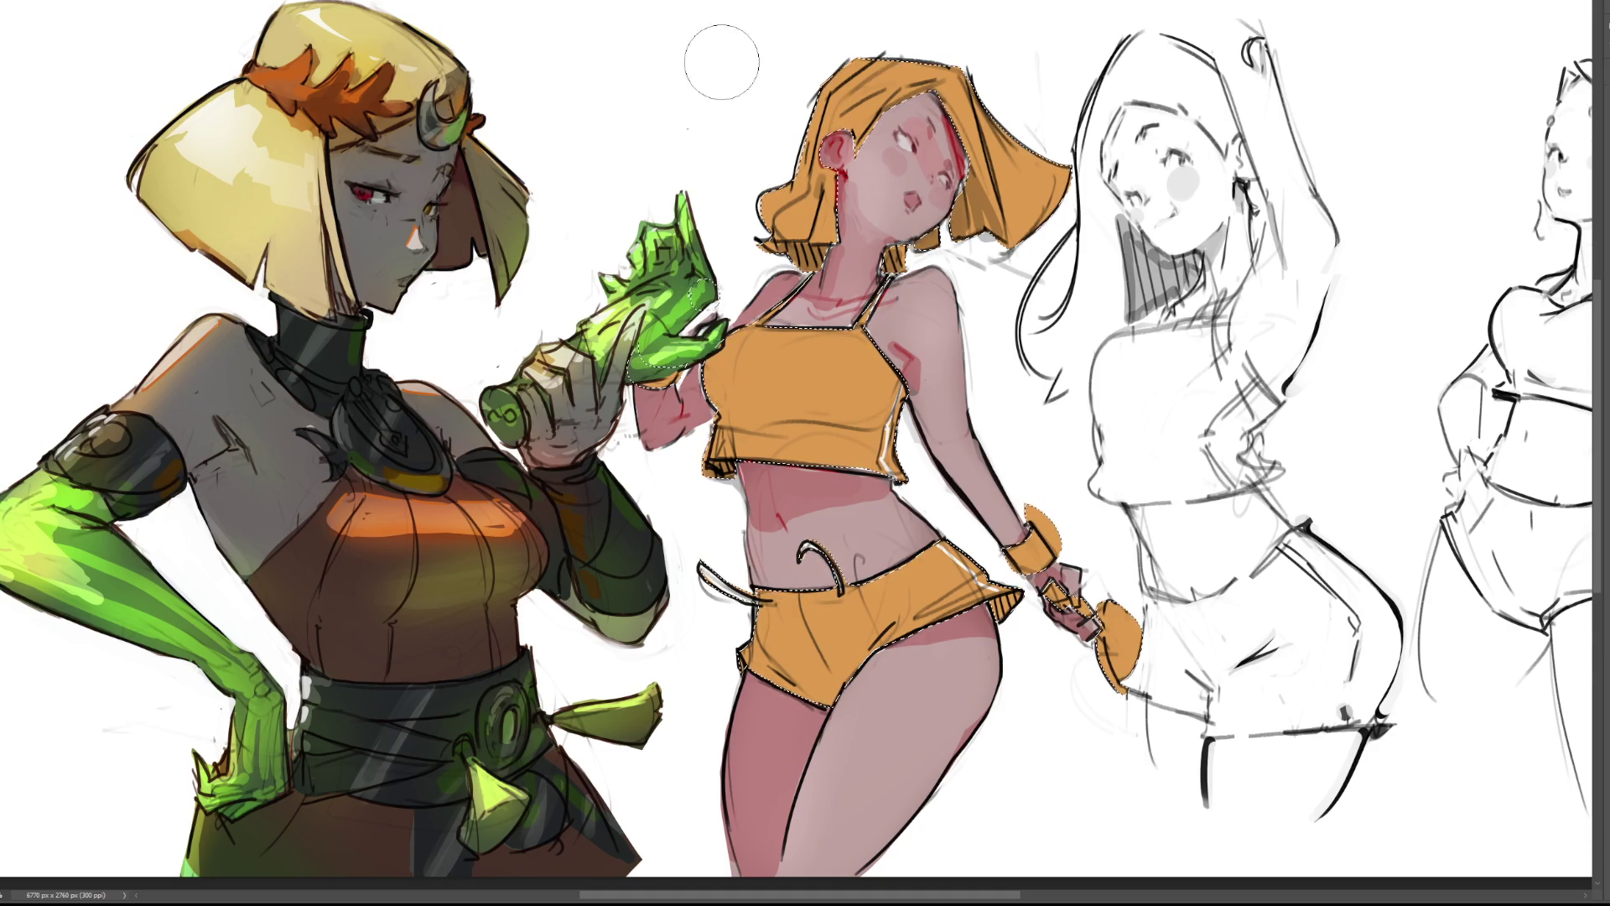
Paint the selected hair, crop top and wrist cuff golden yellow, then deselect.
{"action": "left_click", "coordinate": [809, 21]}
{"action": "left_click", "coordinate": [809, 34]}
{"action": "key", "text": "bracketleft"}
{"action": "key", "text": "bracketleft"}
{"action": "key", "text": "bracketleft"}
{"action": "key", "text": "bracketright"}
{"action": "key", "text": "bracketright"}
{"action": "key", "text": "bracketright"}
{"action": "left_click_drag", "start_coordinate": [755, 369], "coordinate": [864, 403]}
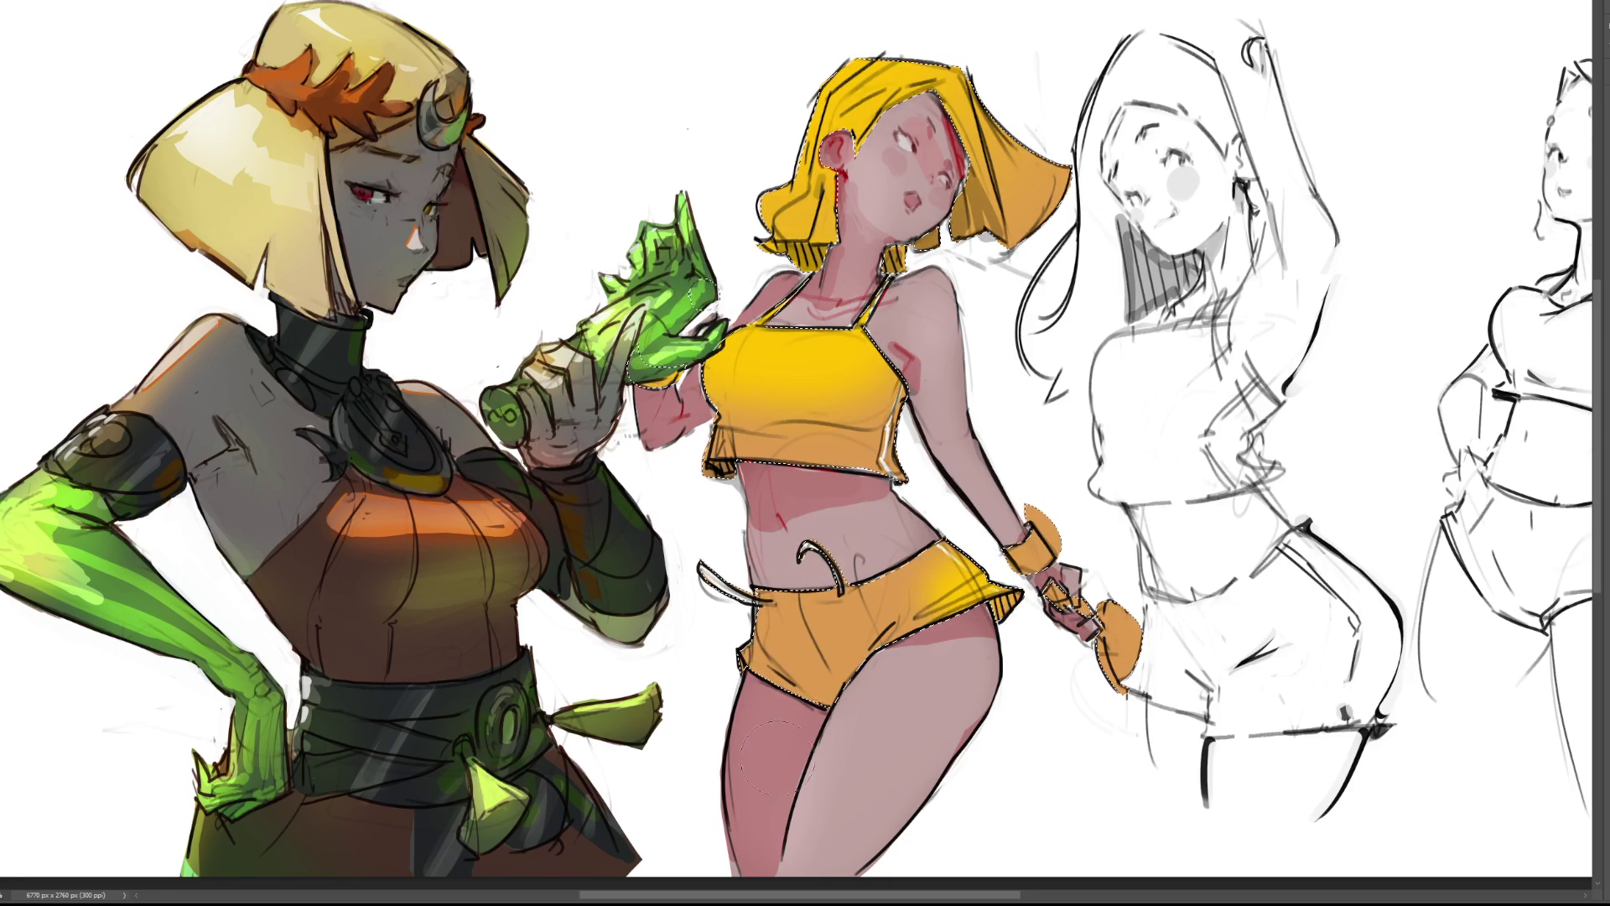
{"action": "left_click", "coordinate": [1019, 589]}
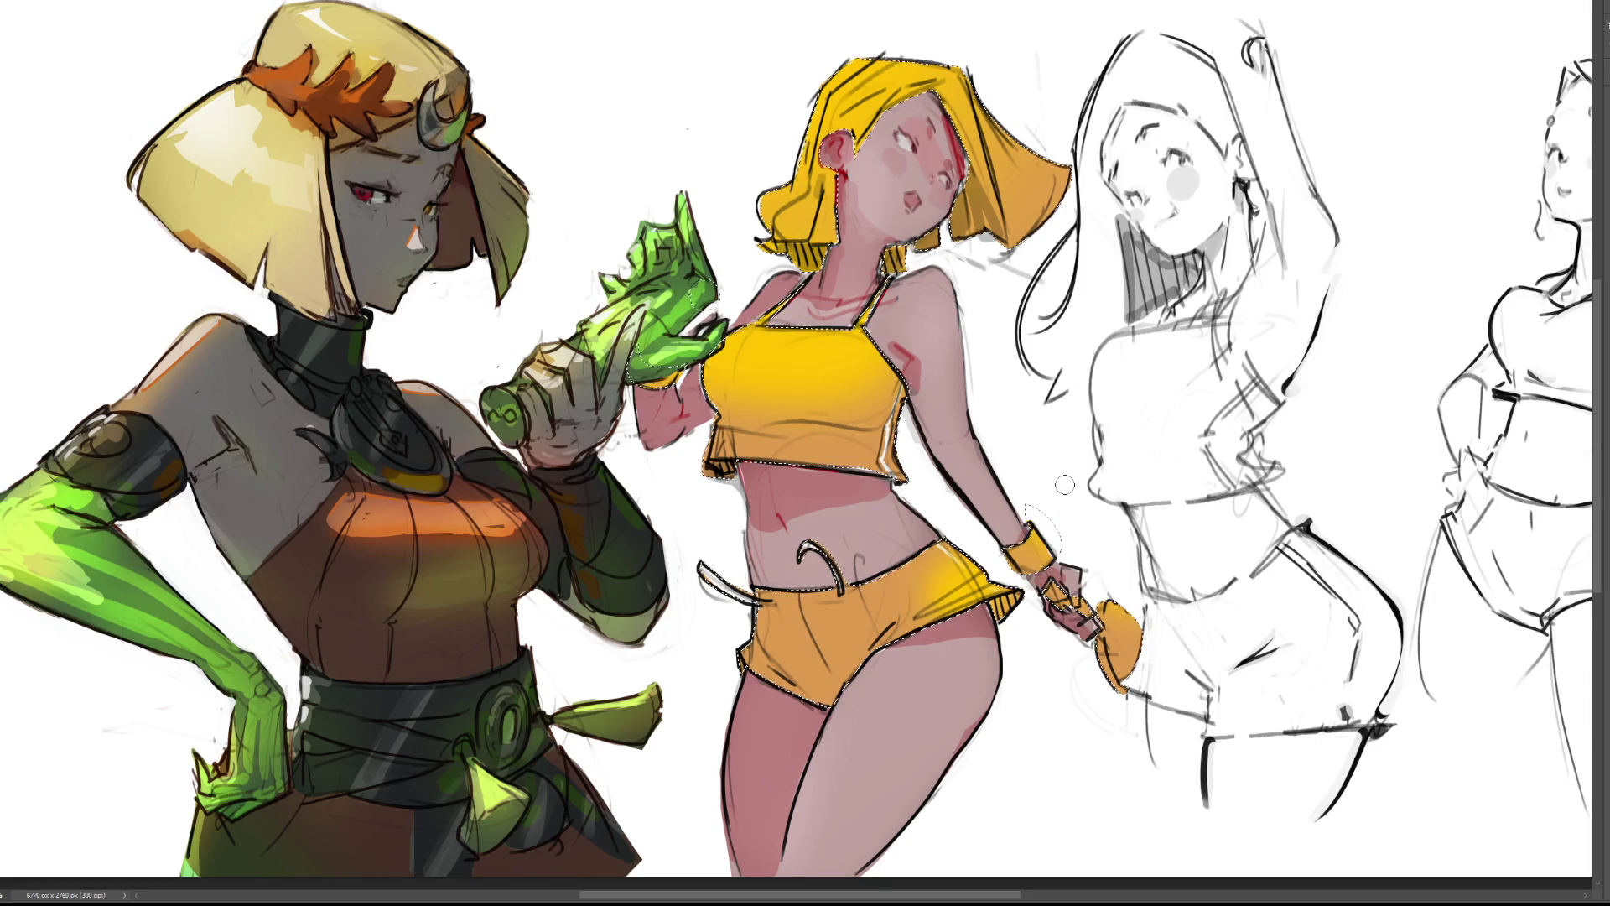
{"action": "key", "text": "ctrl+d"}
{"action": "left_click_drag", "start_coordinate": [971, 178], "coordinate": [993, 225]}
Shade the lower yellow hair with orange and add red hatching on the shorts and top hems.
{"action": "key", "text": "ctrl+z"}
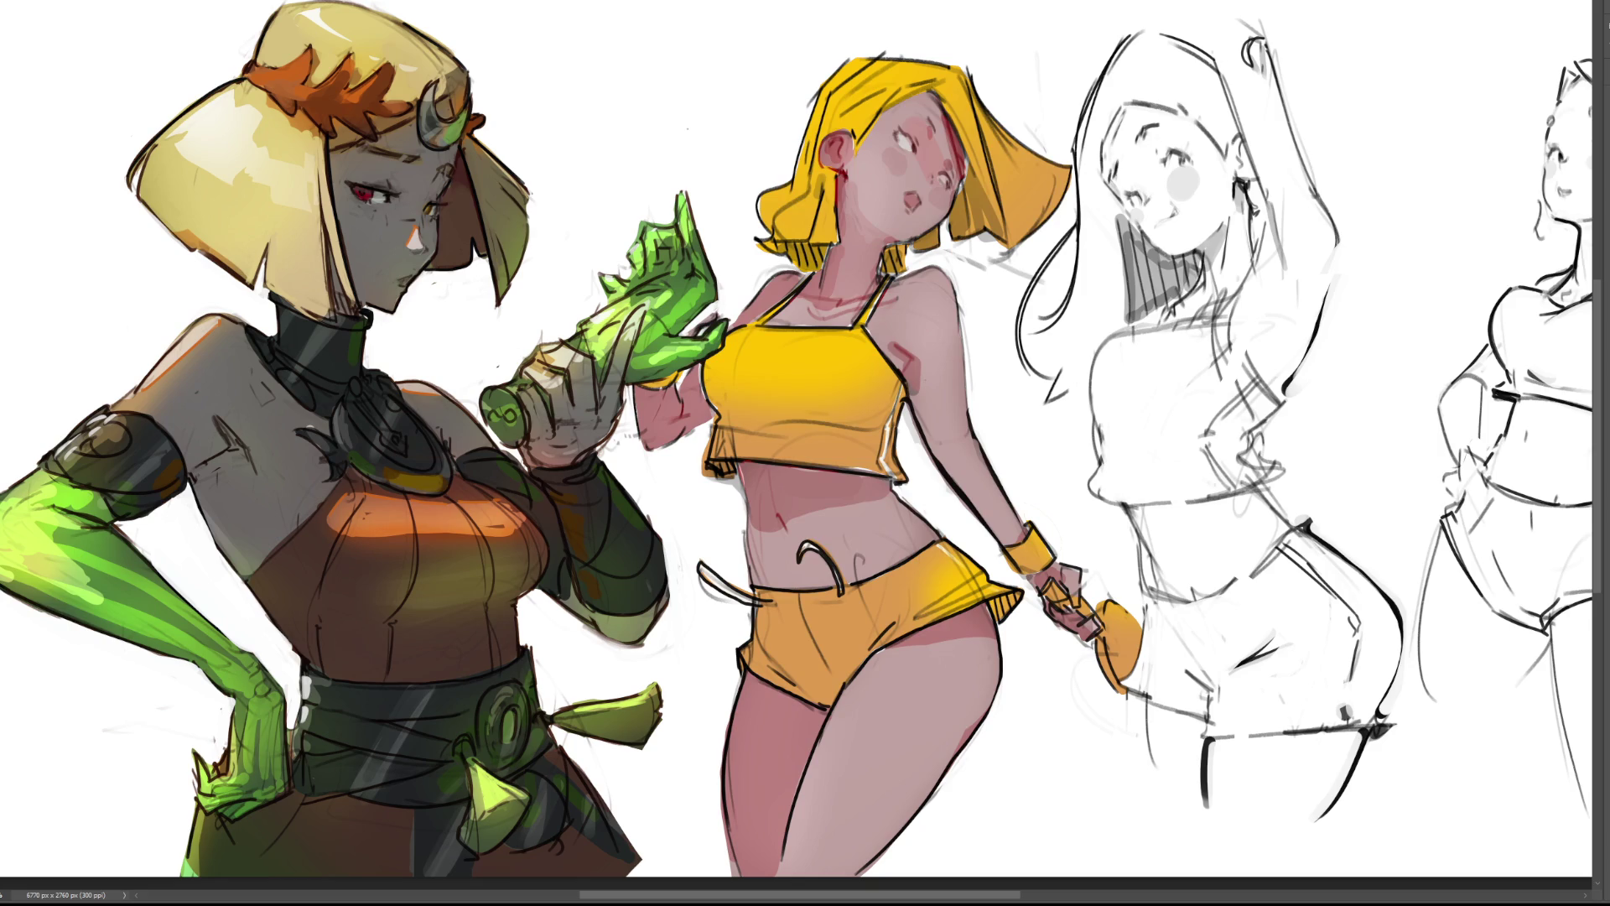
{"action": "mouse_move", "coordinate": [971, 189]}
{"action": "left_mouse_down"}
{"action": "mouse_move", "coordinate": [998, 231]}
{"action": "mouse_move", "coordinate": [956, 201]}
{"action": "mouse_move", "coordinate": [1001, 258]}
{"action": "mouse_move", "coordinate": [997, 201]}
{"action": "mouse_move", "coordinate": [893, 260]}
{"action": "mouse_move", "coordinate": [780, 251]}
{"action": "mouse_move", "coordinate": [845, 237]}
{"action": "left_mouse_up"}
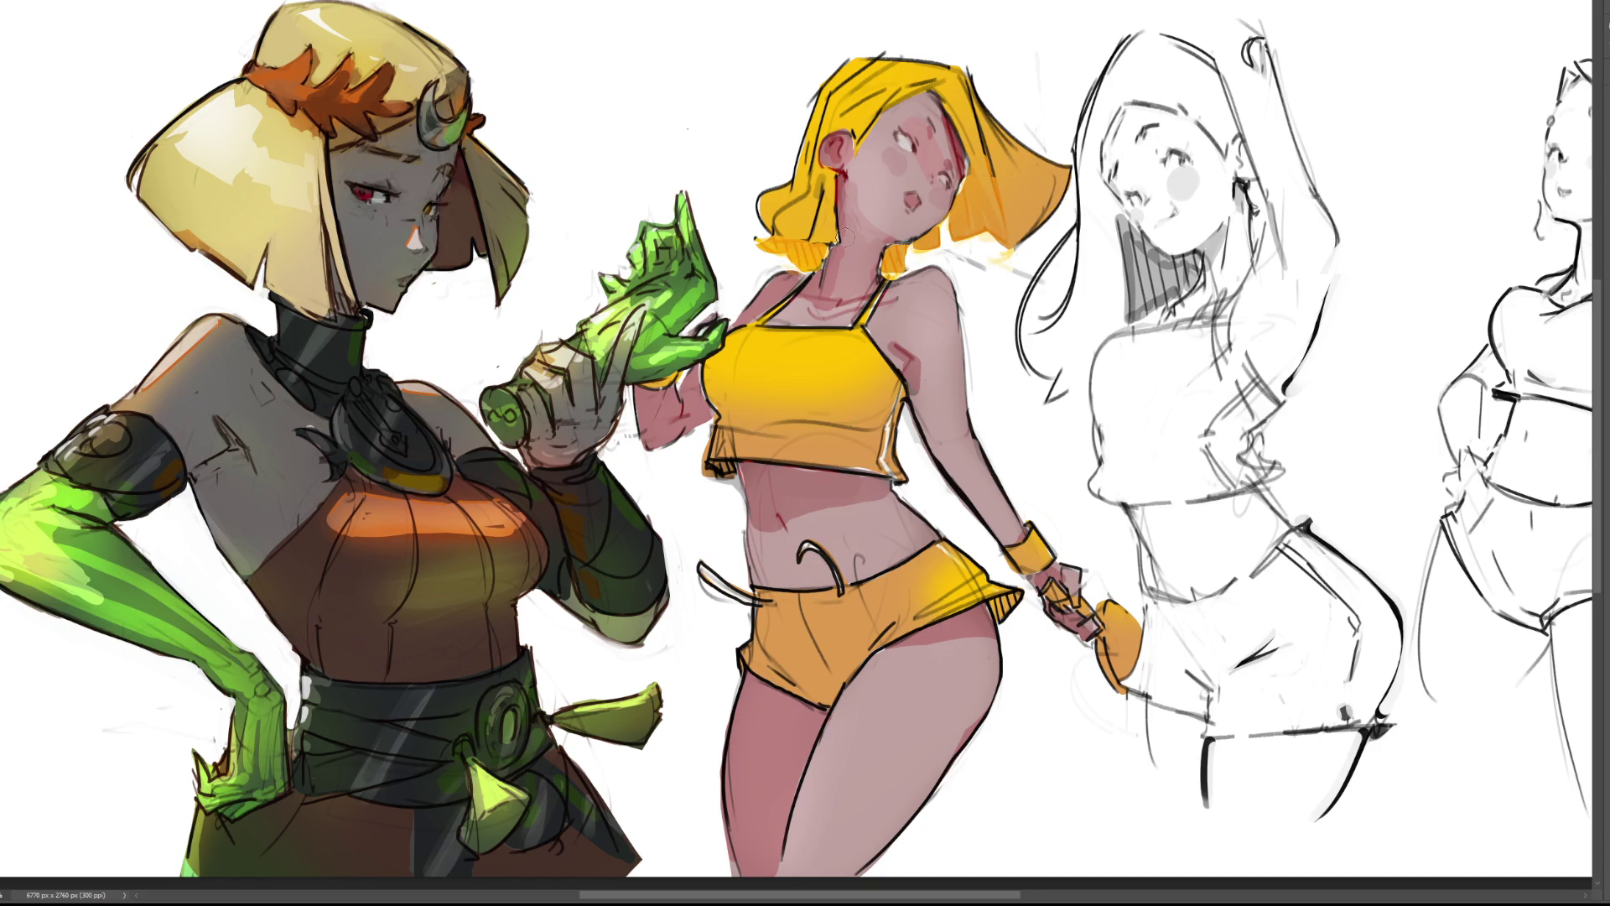
{"action": "key", "text": "ctrl+z"}
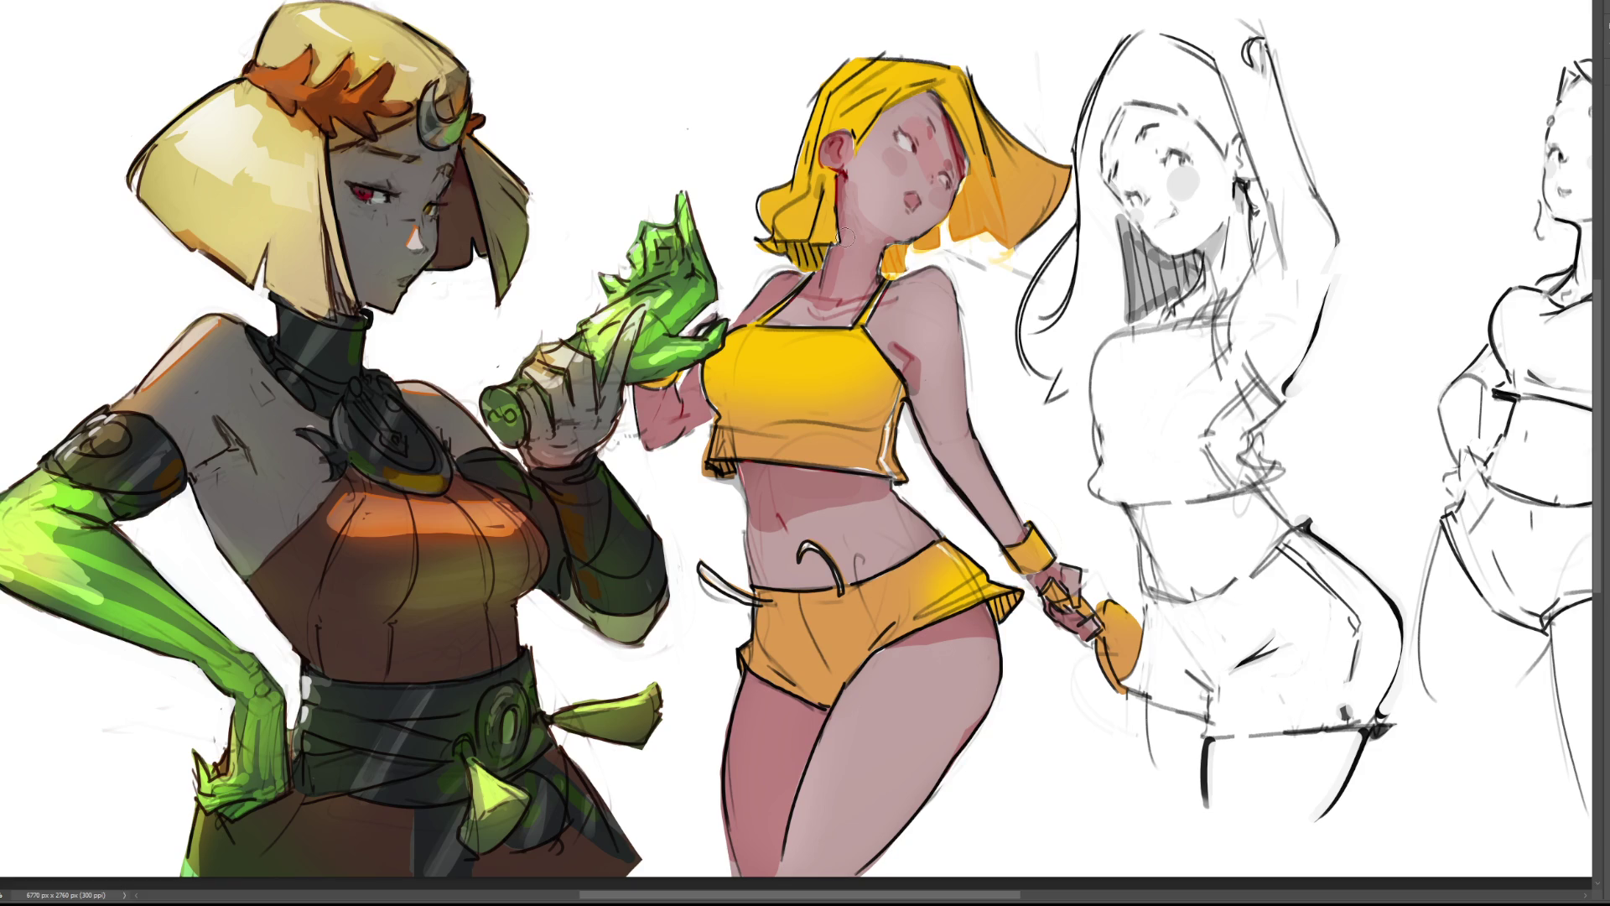
{"action": "key", "text": "ctrl+z"}
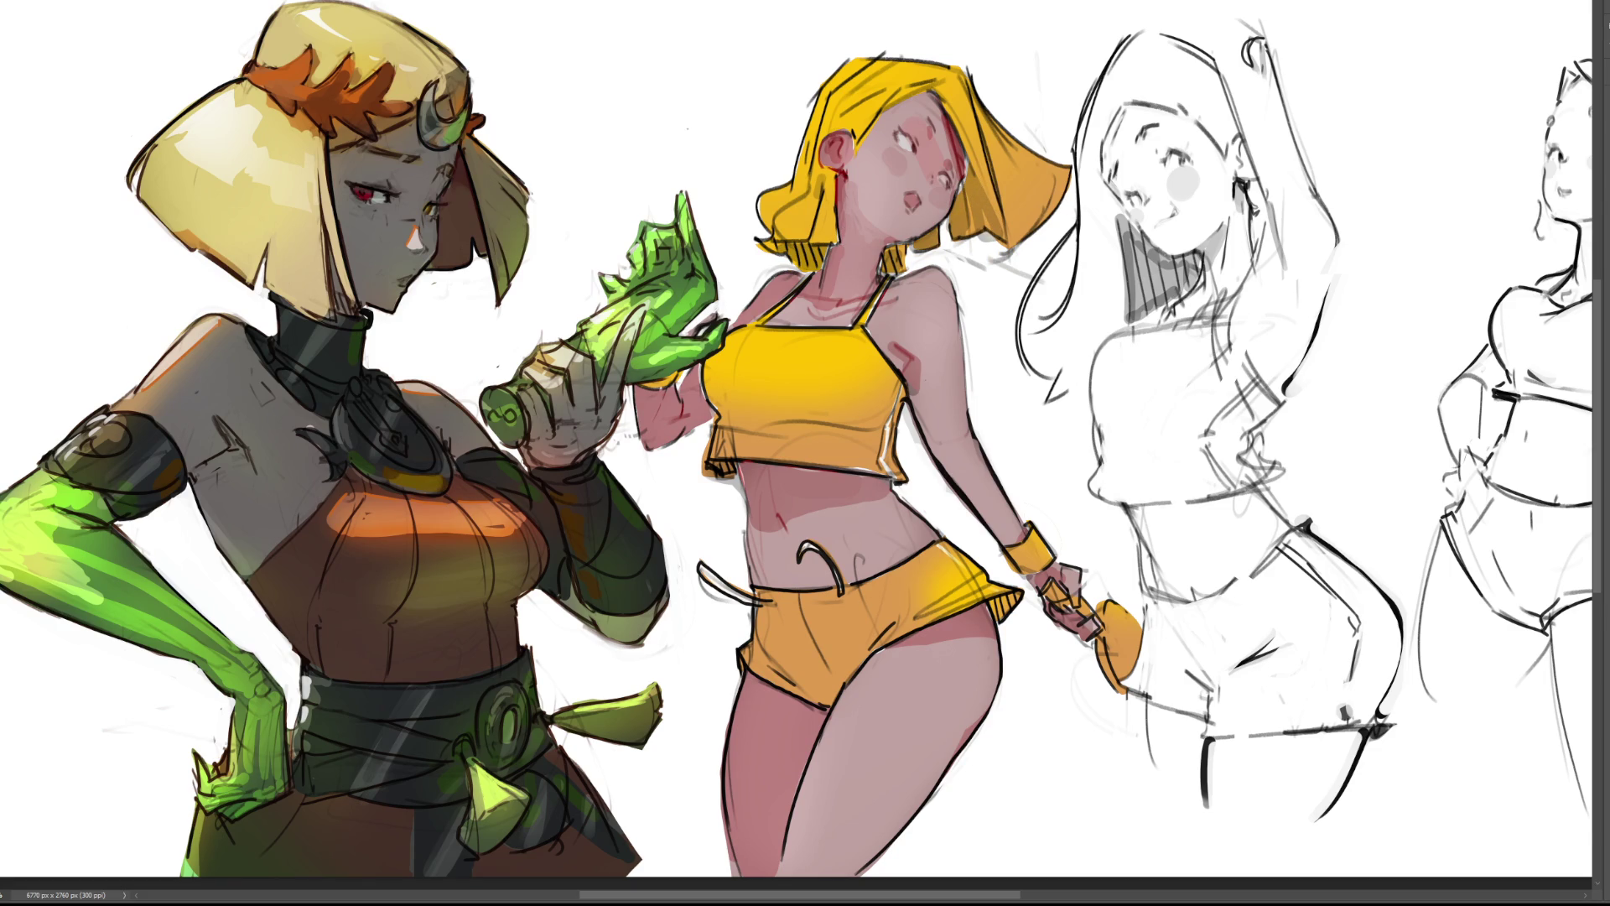
{"action": "left_click_drag", "start_coordinate": [1003, 232], "coordinate": [925, 236]}
{"action": "left_click_drag", "start_coordinate": [826, 264], "coordinate": [760, 245]}
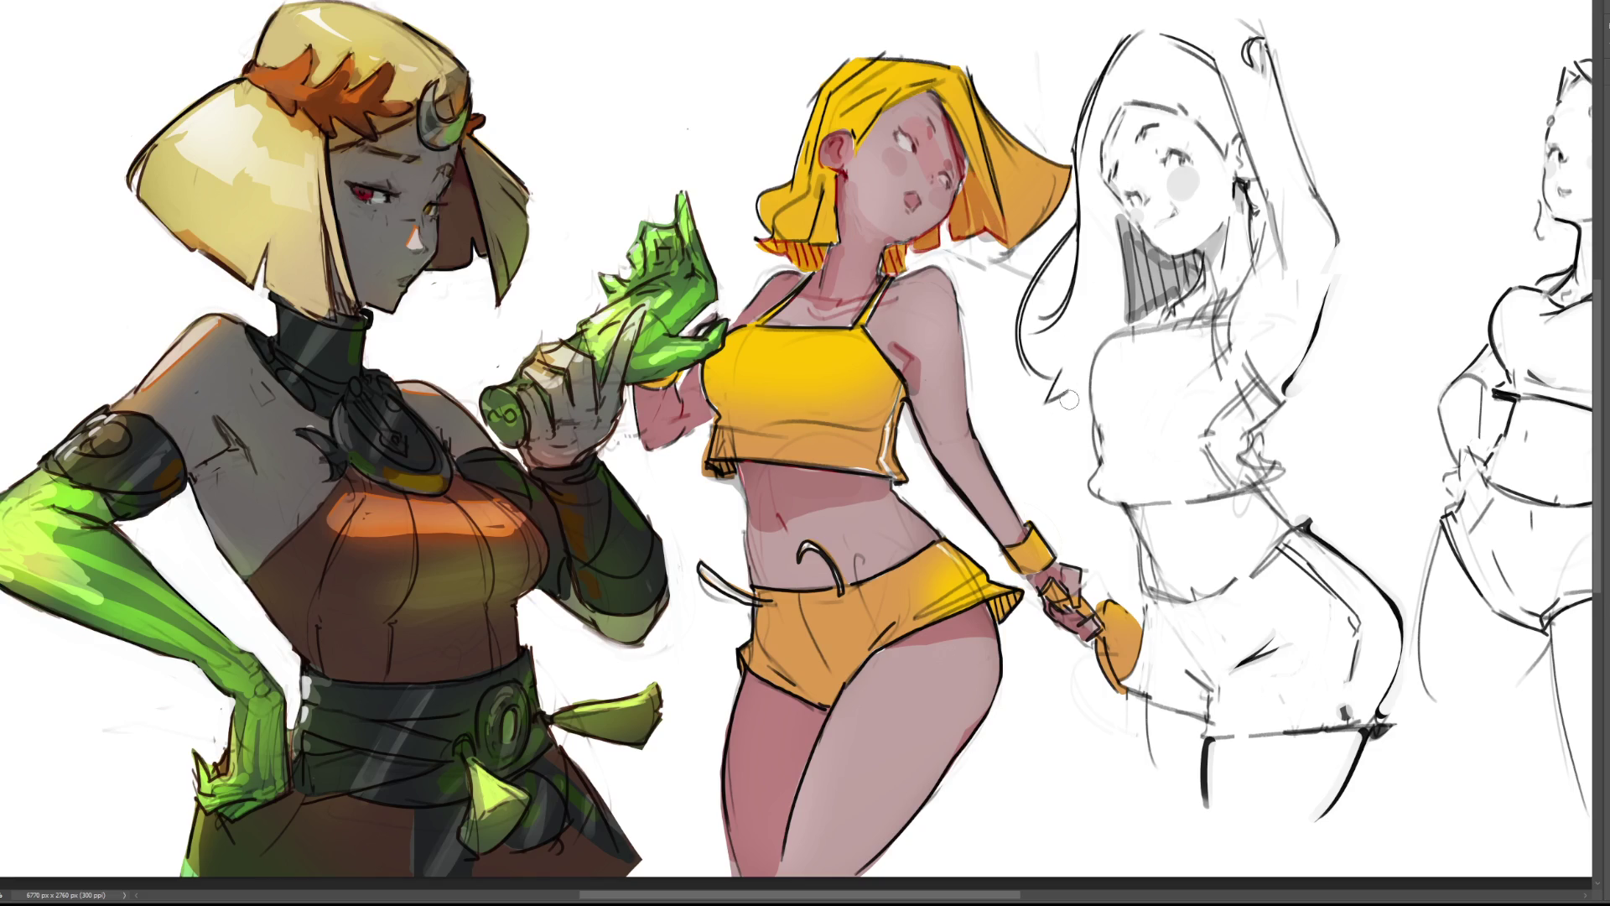
{"action": "mouse_move", "coordinate": [947, 89]}
{"action": "left_mouse_down"}
{"action": "mouse_move", "coordinate": [969, 164]}
{"action": "mouse_move", "coordinate": [971, 94]}
{"action": "mouse_move", "coordinate": [1074, 189]}
{"action": "left_mouse_up"}
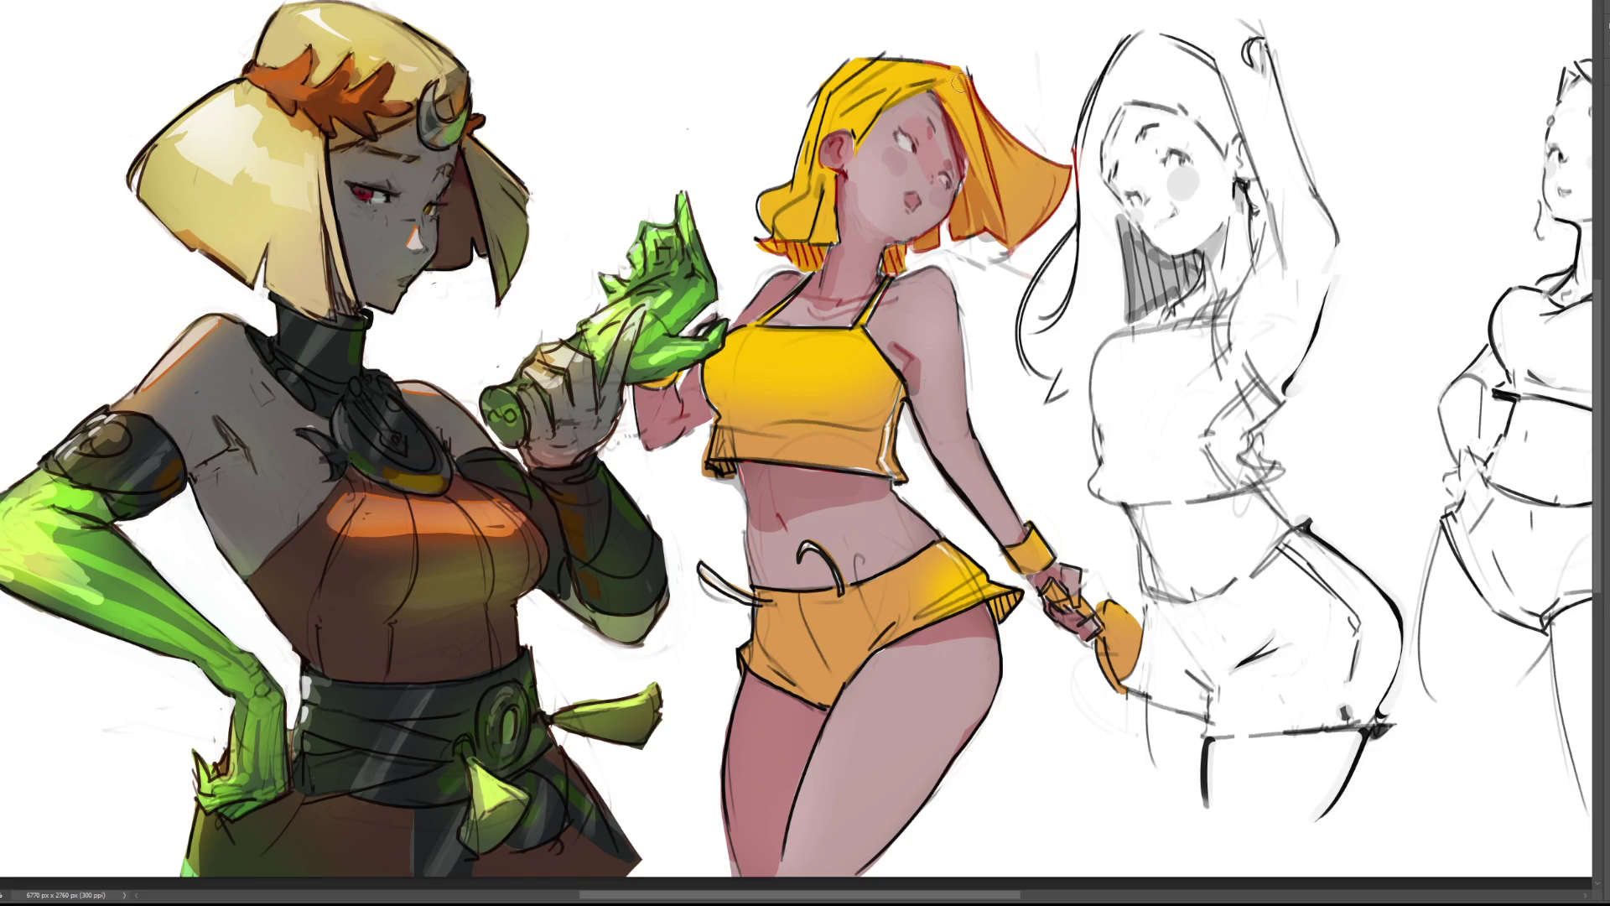
{"action": "mouse_move", "coordinate": [880, 94]}
{"action": "left_mouse_down"}
{"action": "mouse_move", "coordinate": [885, 46]}
{"action": "mouse_move", "coordinate": [831, 84]}
{"action": "mouse_move", "coordinate": [818, 226]}
{"action": "mouse_move", "coordinate": [767, 234]}
{"action": "mouse_move", "coordinate": [792, 185]}
{"action": "mouse_move", "coordinate": [833, 209]}
{"action": "left_mouse_up"}
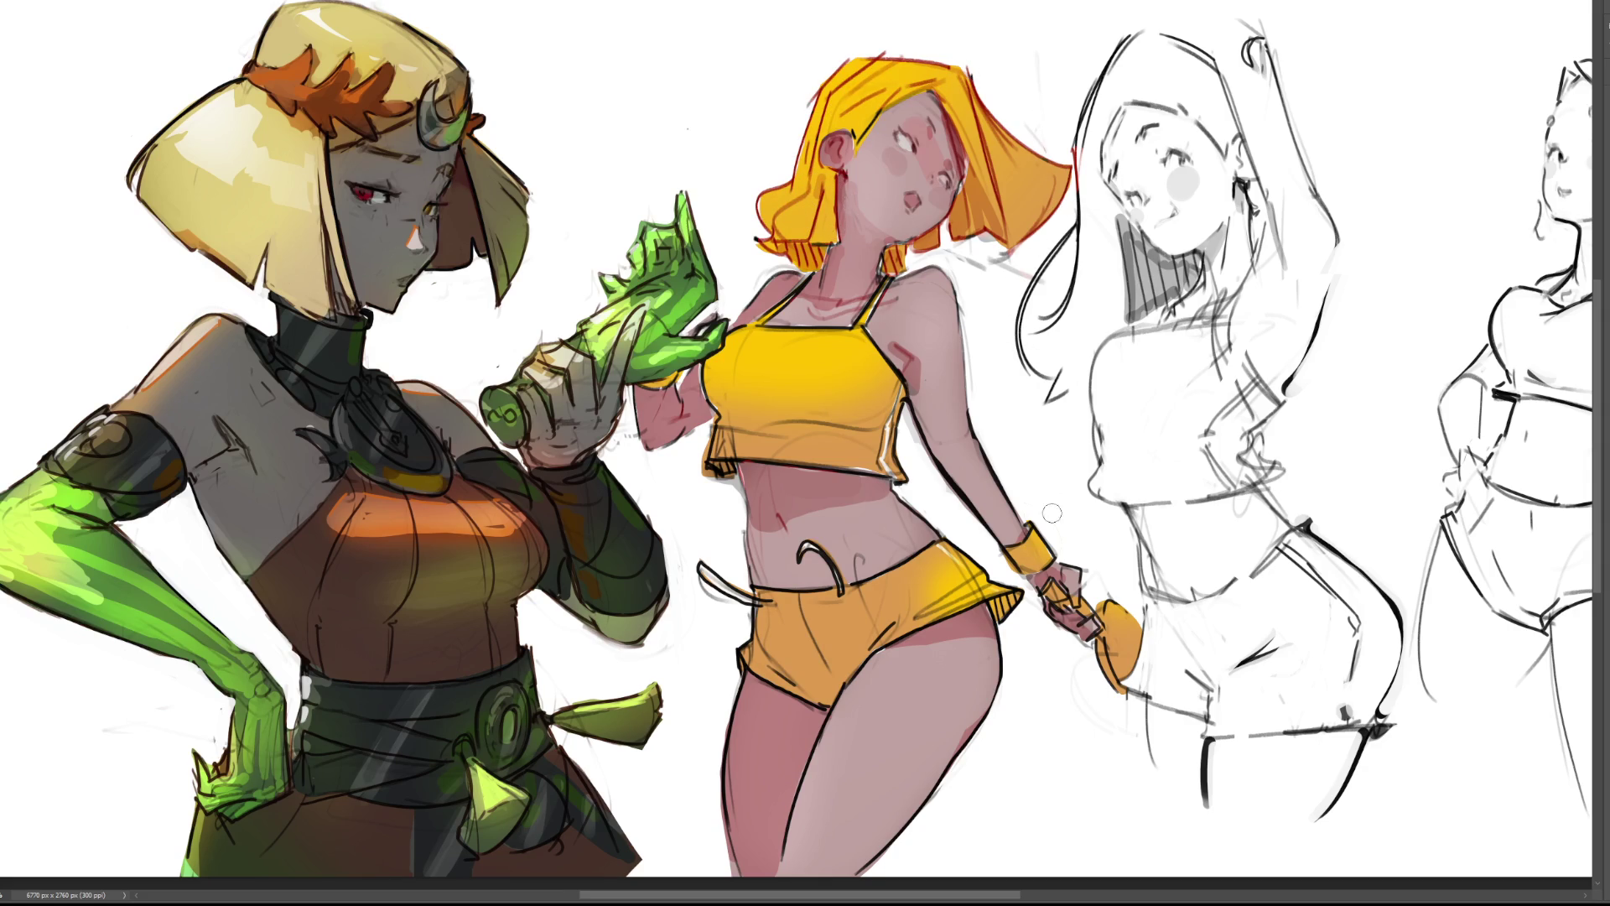
{"action": "mouse_move", "coordinate": [1028, 627]}
{"action": "left_mouse_down"}
{"action": "mouse_move", "coordinate": [1007, 604]}
{"action": "mouse_move", "coordinate": [1002, 617]}
{"action": "mouse_move", "coordinate": [1011, 595]}
{"action": "mouse_move", "coordinate": [1025, 607]}
{"action": "left_mouse_up"}
{"action": "left_click_drag", "start_coordinate": [713, 460], "coordinate": [730, 469]}
Zoom out to see the whole sheet, then zoom back in one step.
{"action": "key", "text": "ctrl+minus"}
{"action": "key", "text": "ctrl+minus"}
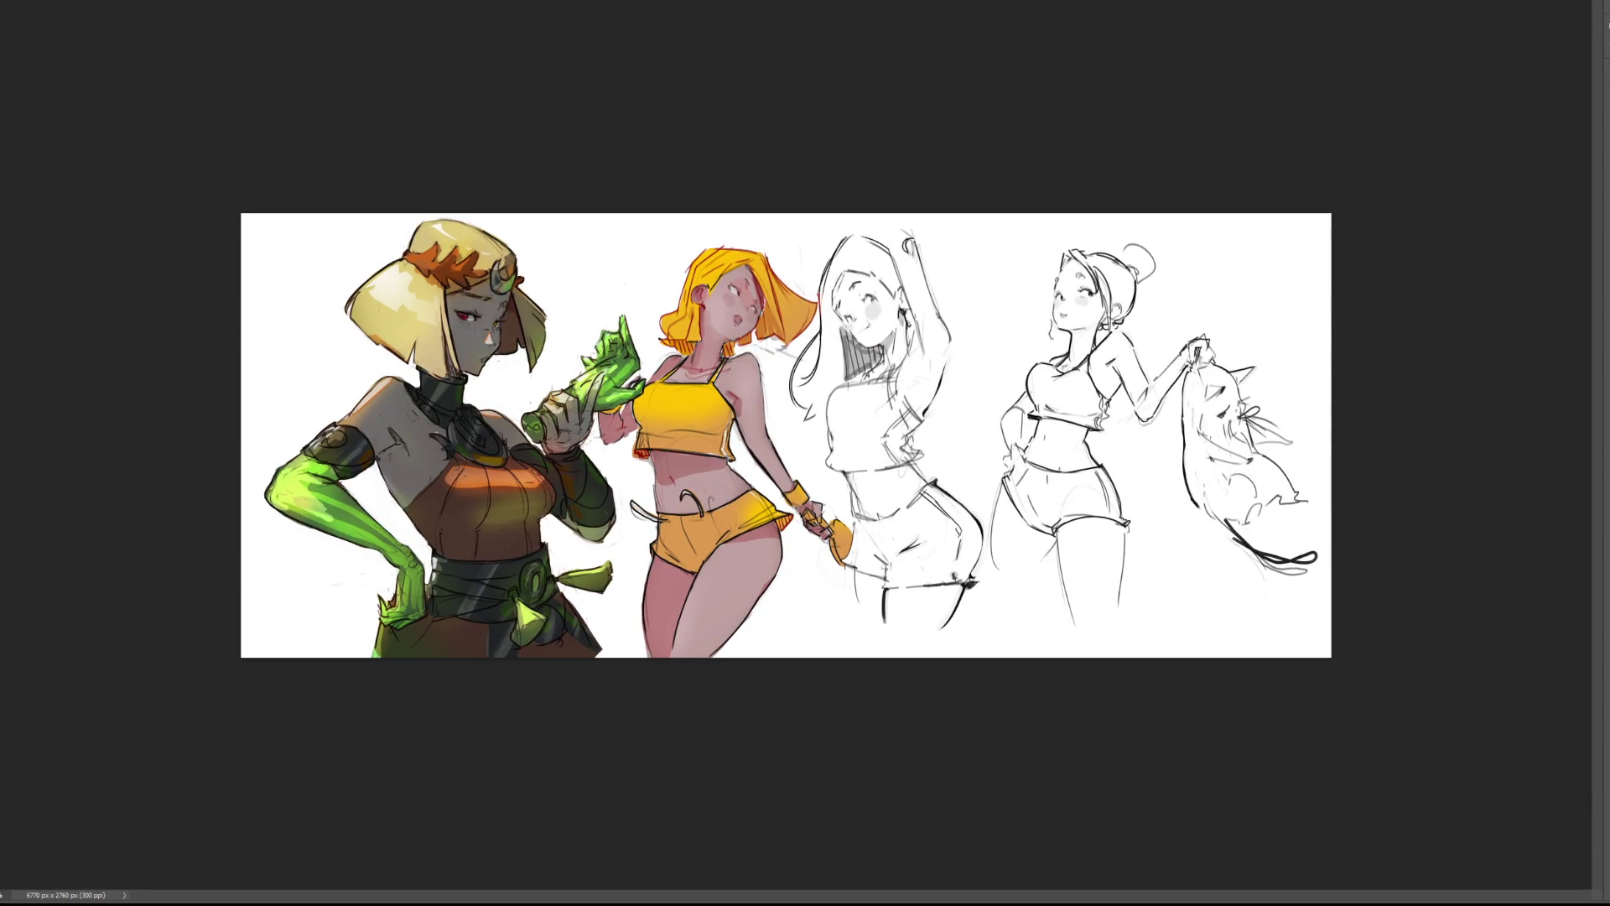
{"action": "key", "text": "ctrl+plus"}
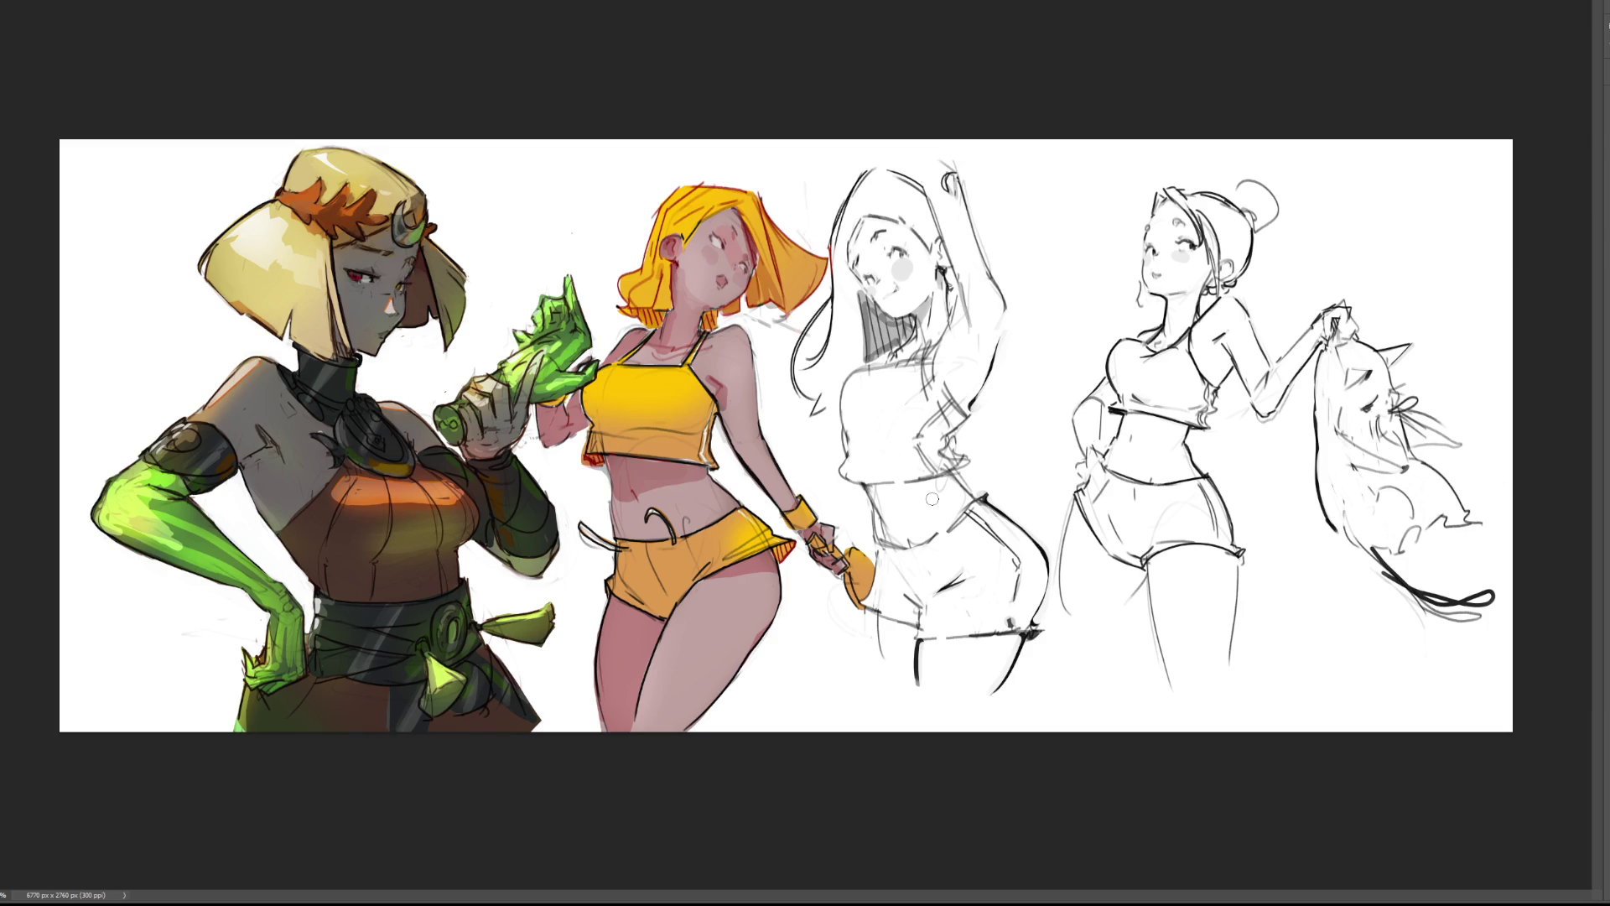
{"action": "mouse_move", "coordinate": [853, 365]}
{"action": "left_mouse_down"}
{"action": "mouse_move", "coordinate": [856, 179]}
{"action": "mouse_move", "coordinate": [582, 204]}
{"action": "left_mouse_up"}
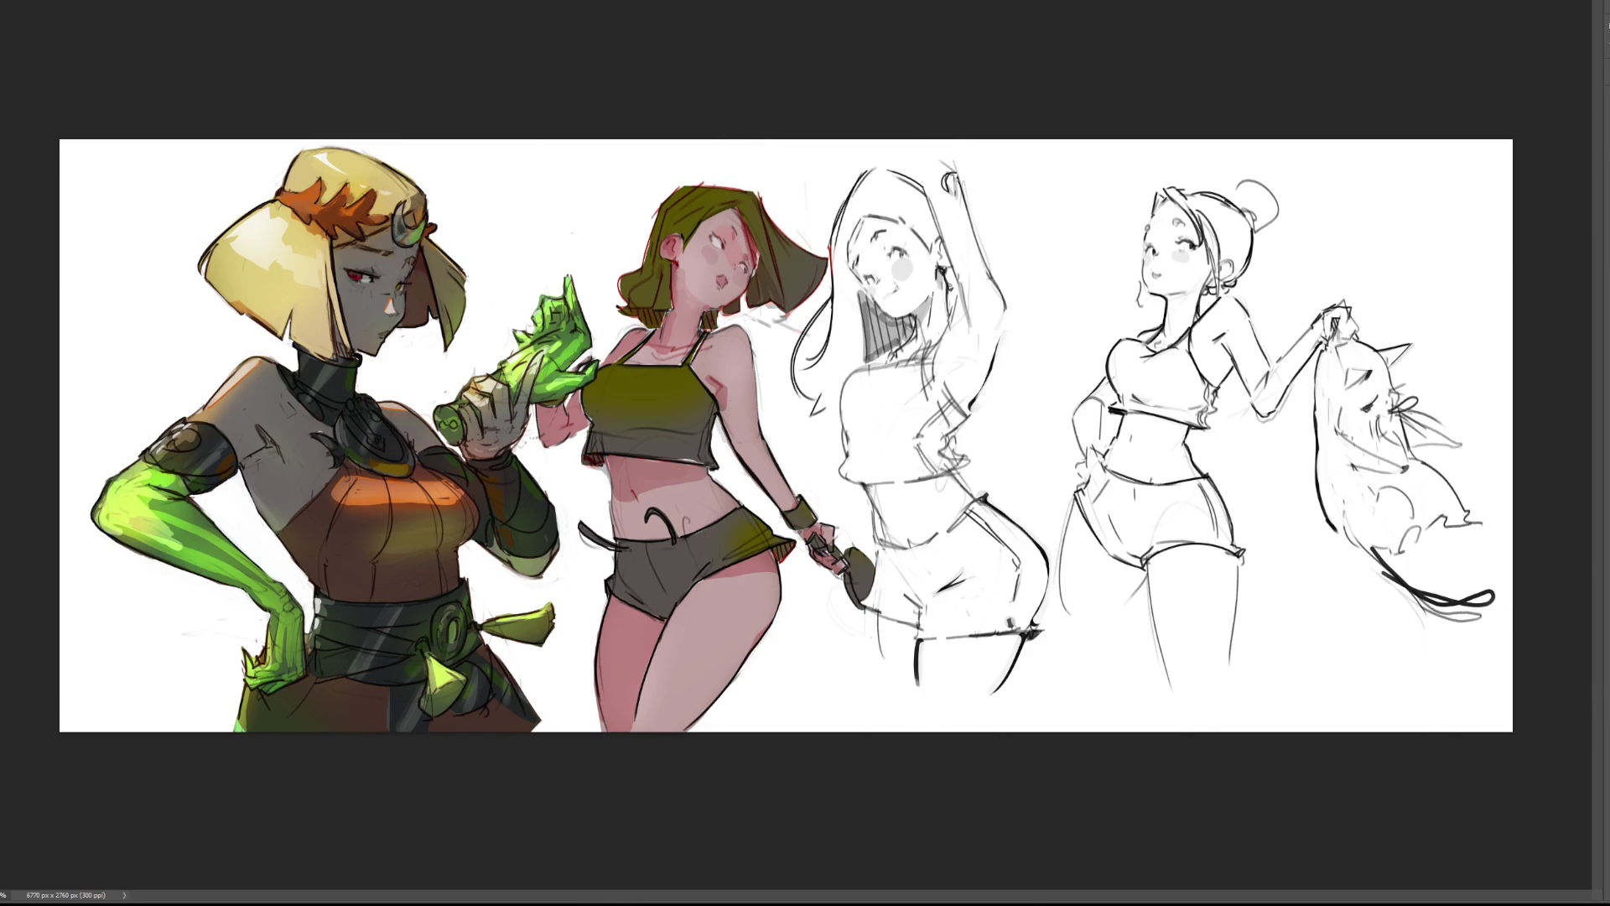
{"action": "key", "text": "ctrl+z"}
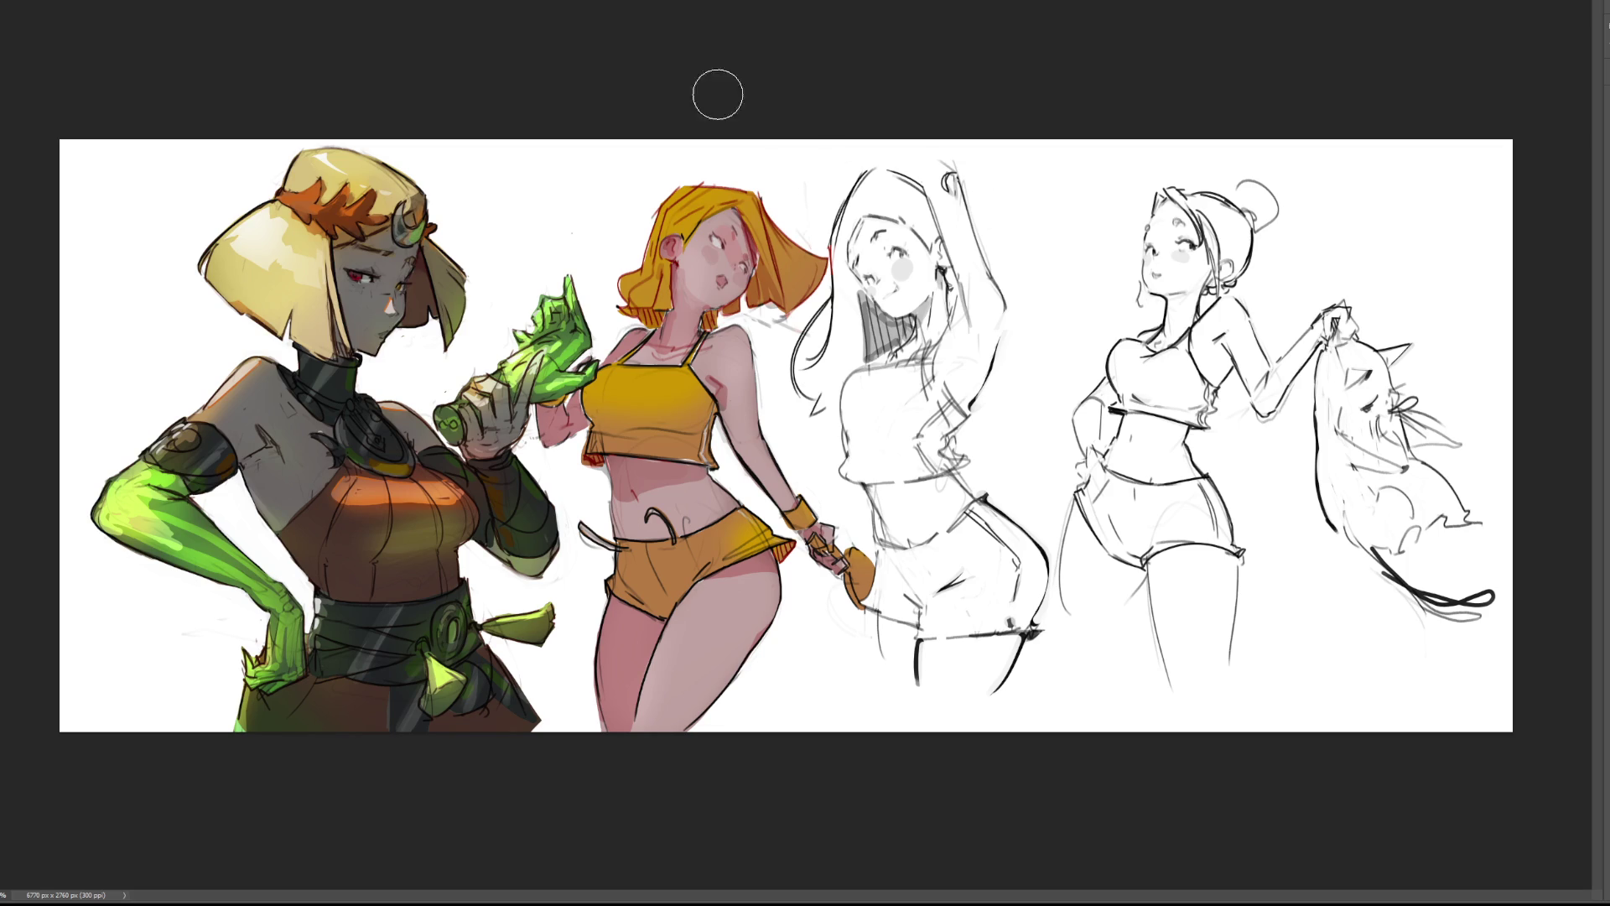
Paint saturated yellow over the crop top and the upper right of the shorts.
{"action": "key", "text": "bracketright"}
{"action": "key", "text": "bracketright"}
{"action": "key", "text": "bracketright"}
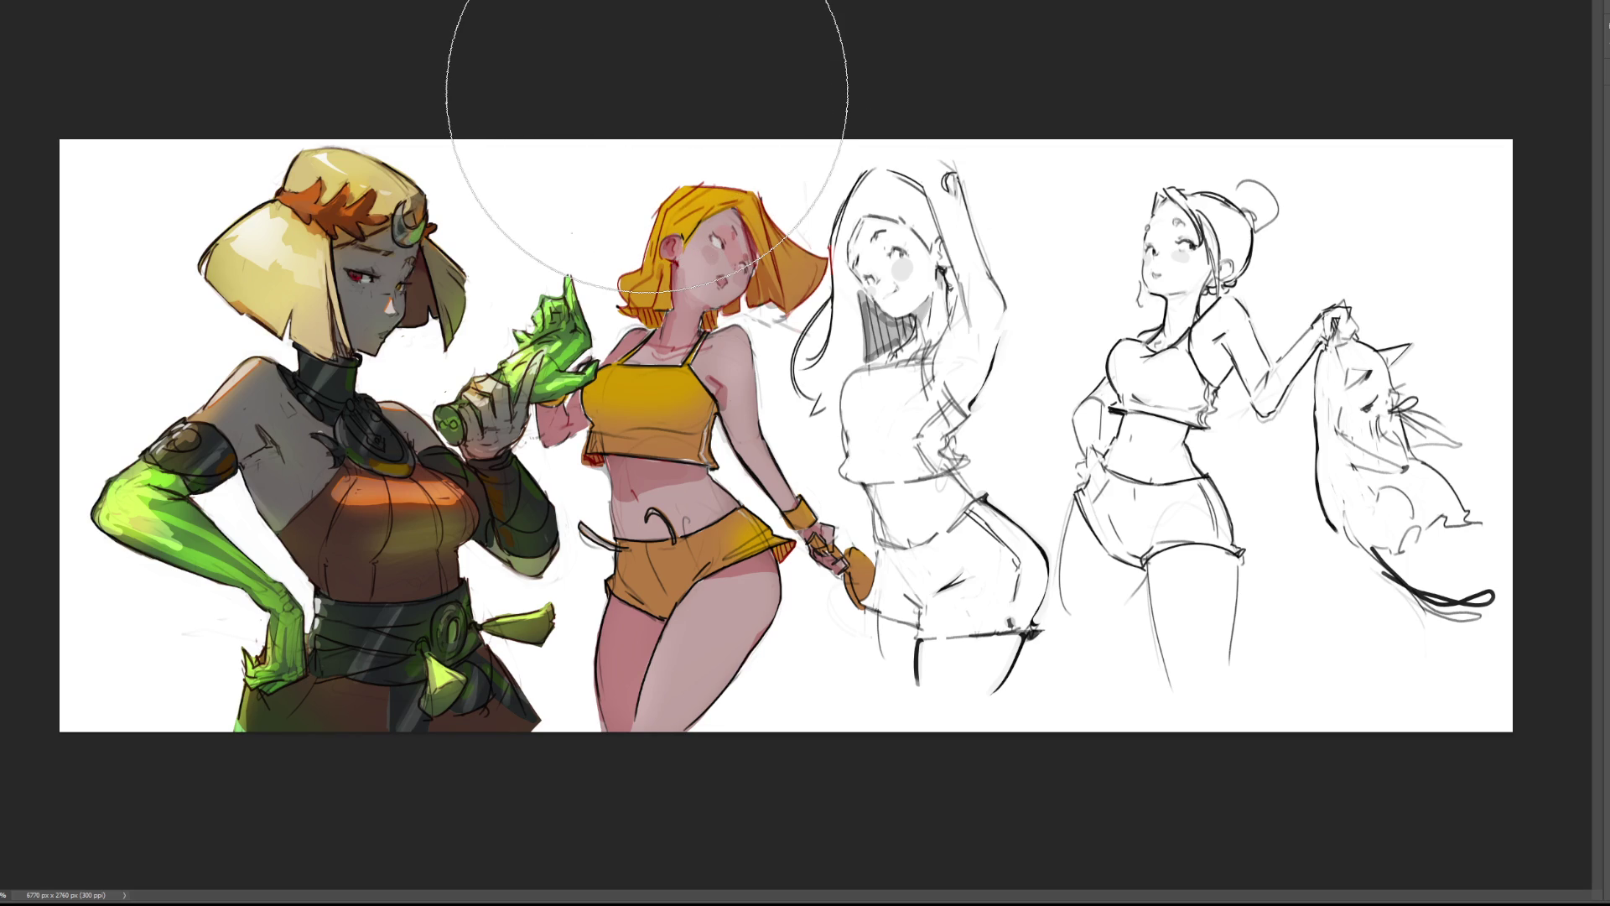
{"action": "key", "text": "bracketleft"}
{"action": "key", "text": "bracketleft"}
{"action": "key", "text": "bracketleft"}
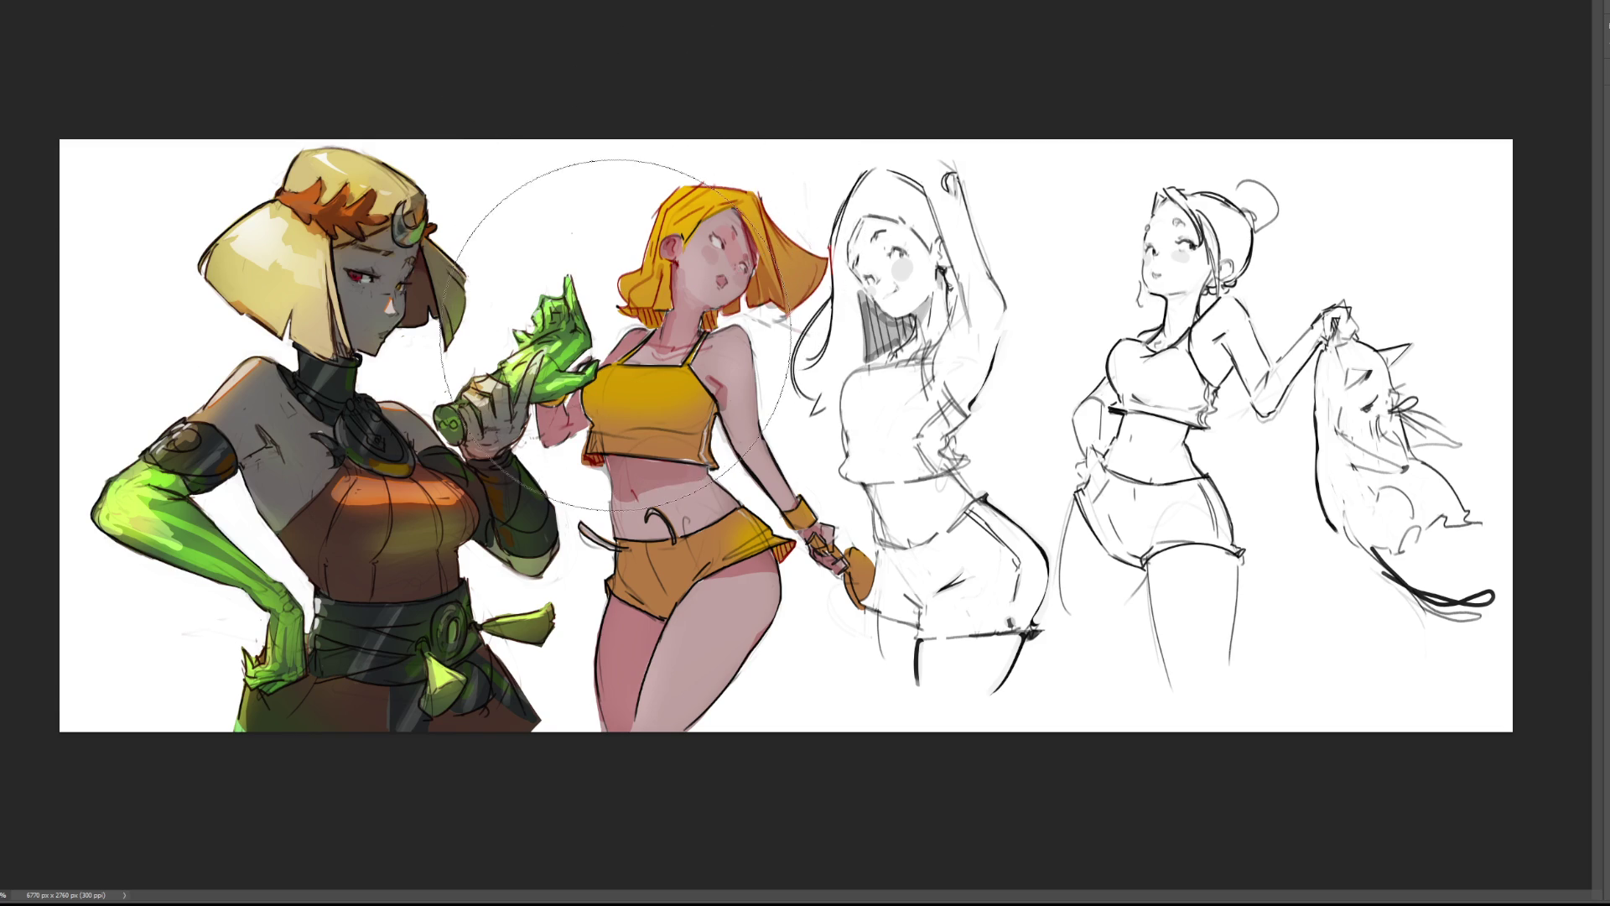
{"action": "left_click_drag", "start_coordinate": [550, 373], "coordinate": [738, 395]}
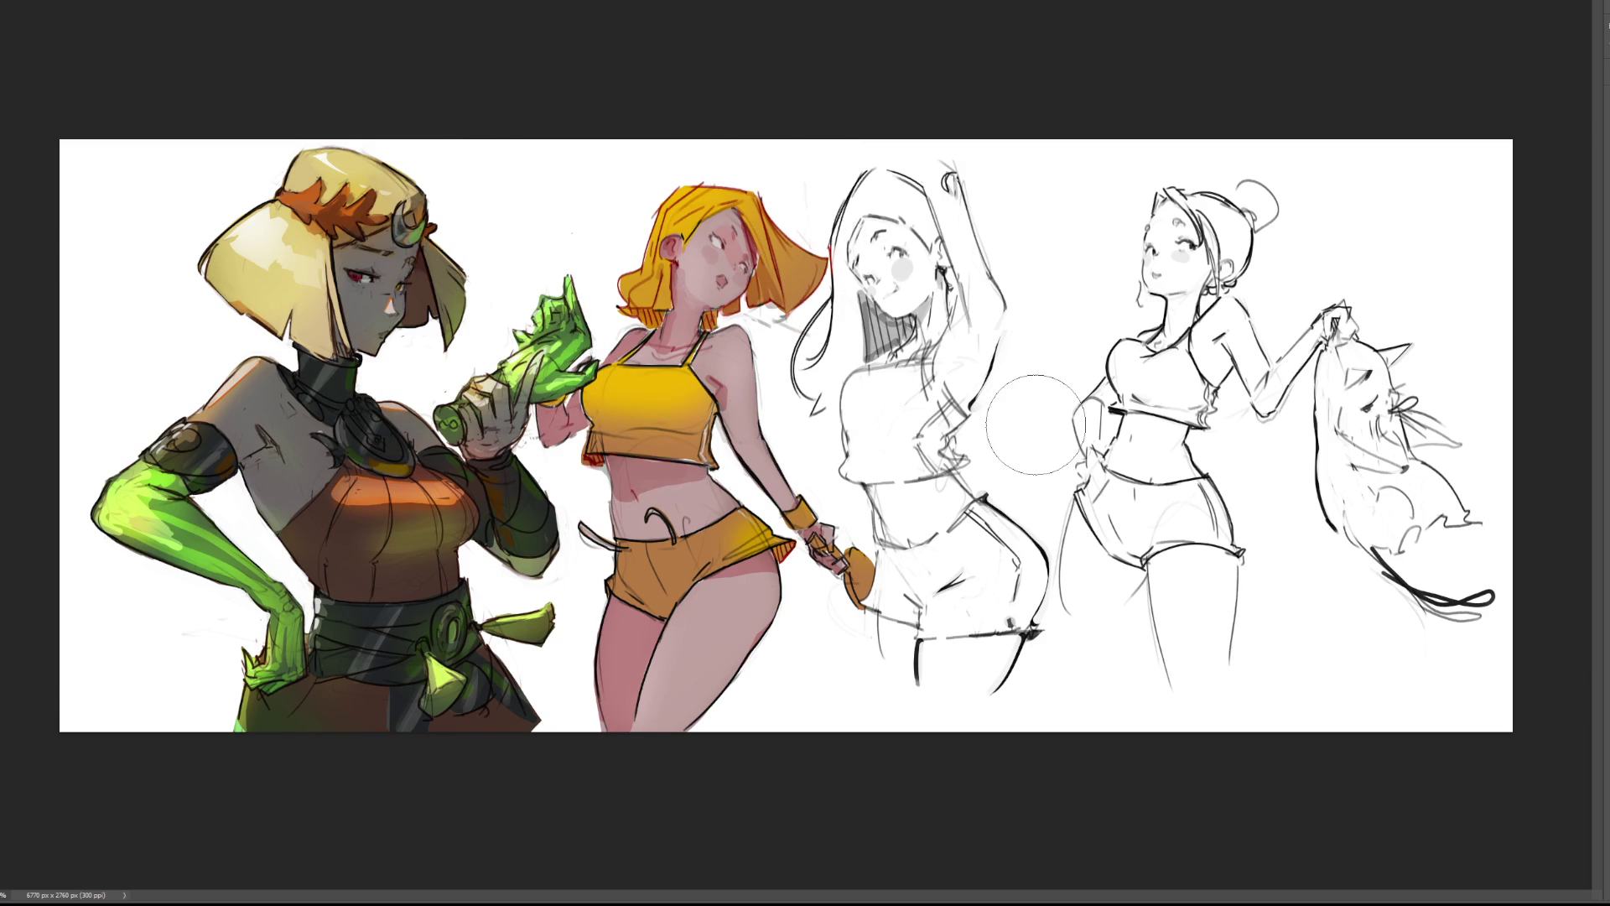
{"action": "left_click_drag", "start_coordinate": [713, 528], "coordinate": [738, 543]}
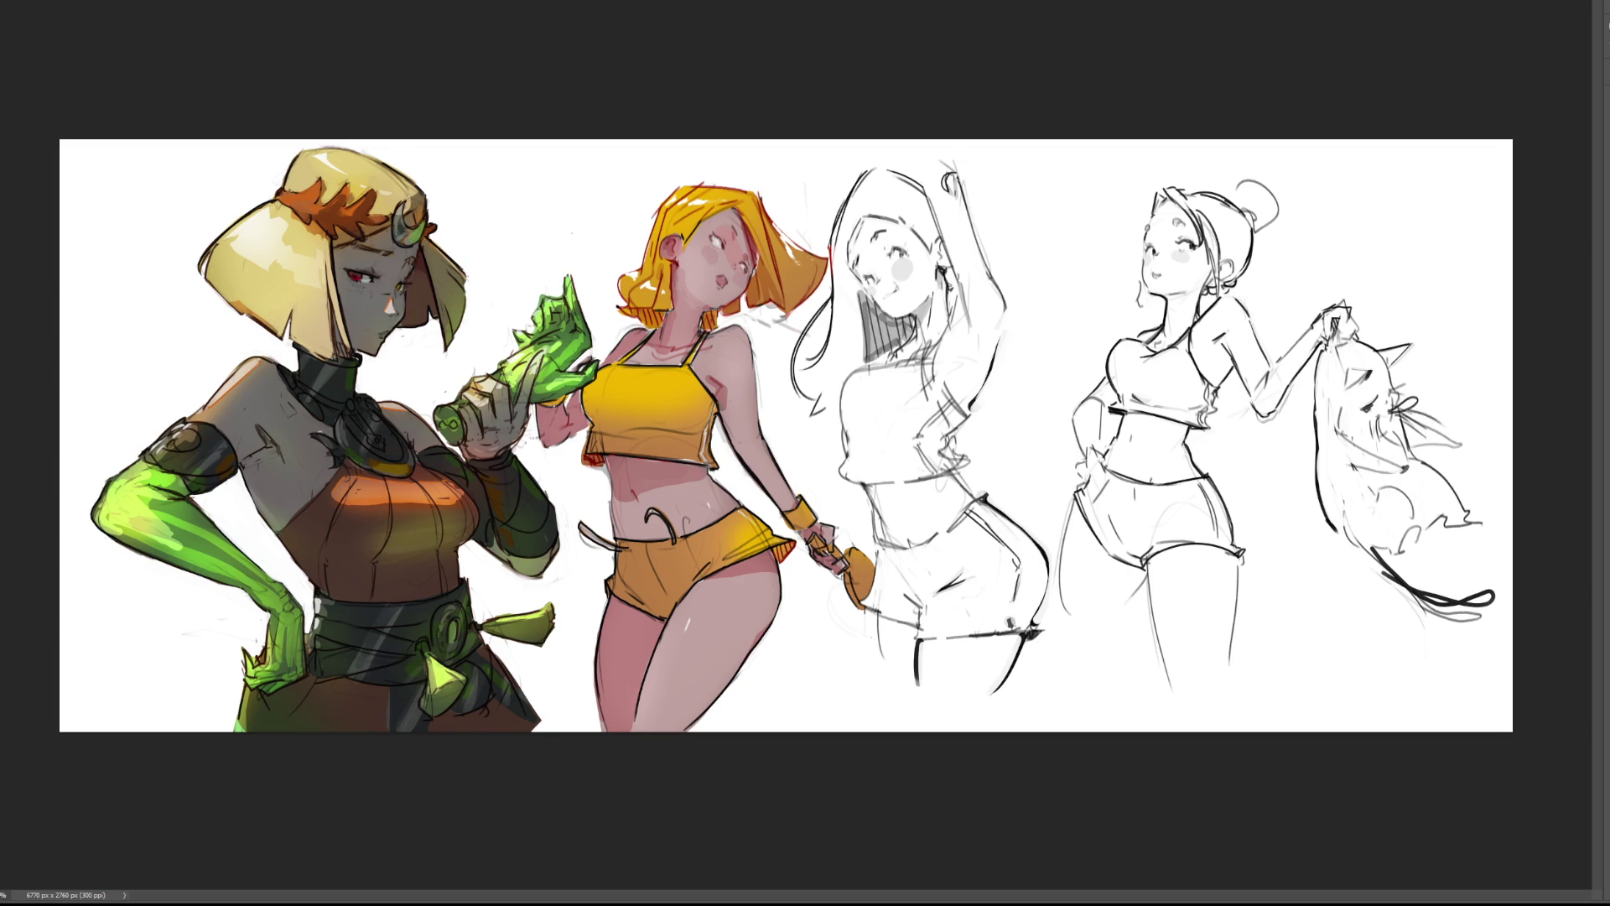
{"action": "key", "text": "ctrl+equal"}
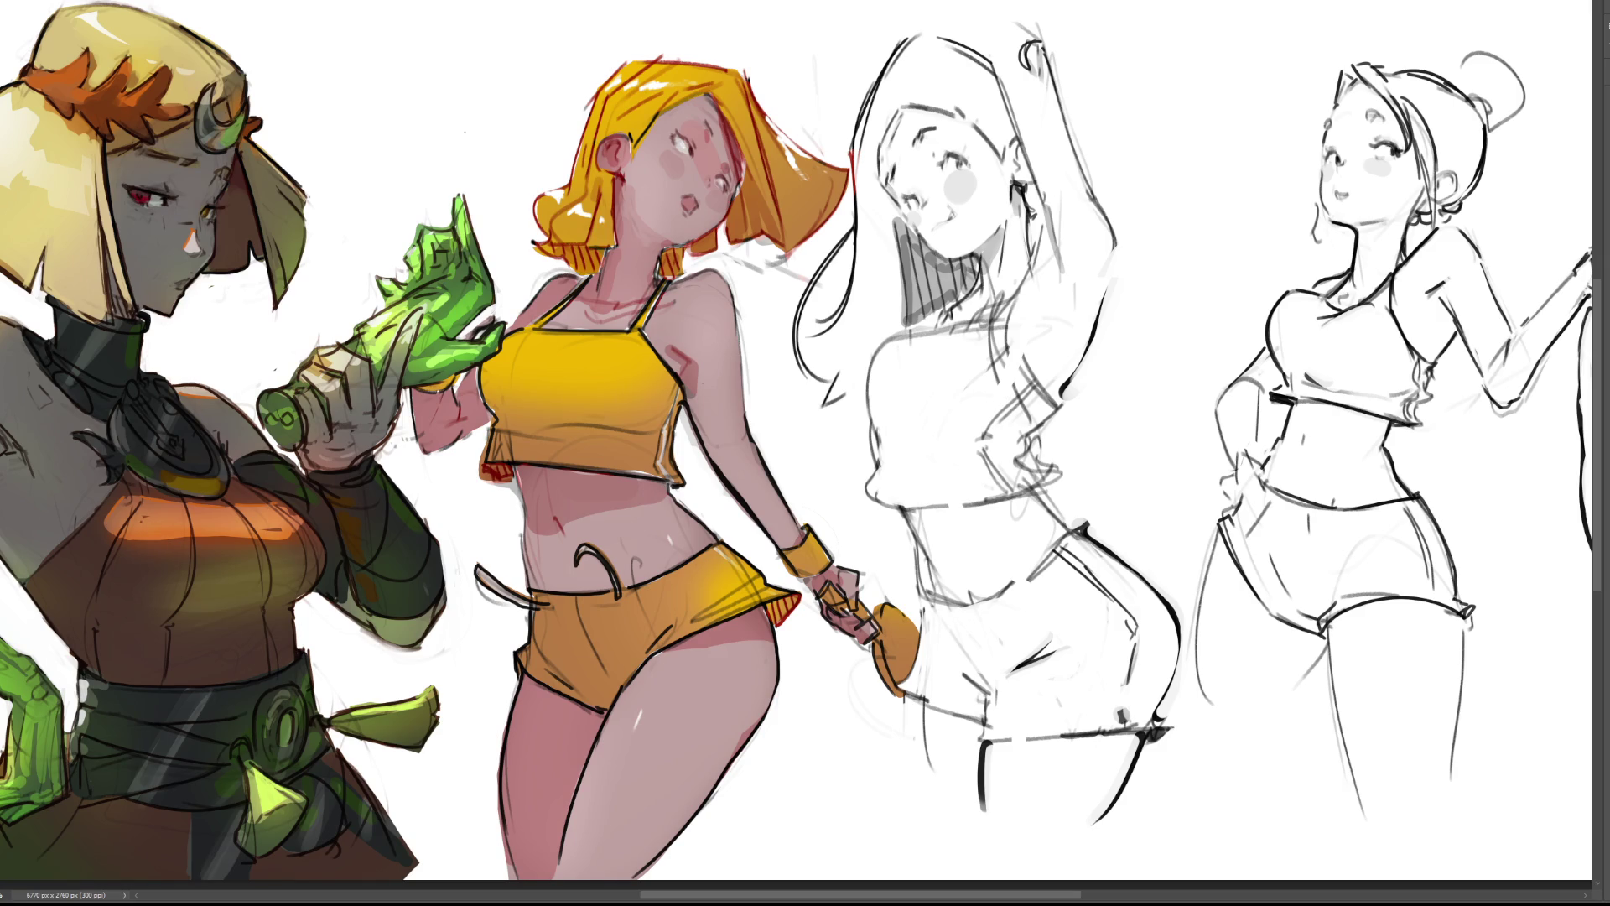
Highlight the crop top's right edge and both strap ends after discarding a dark hair stroke.
{"action": "left_click_drag", "start_coordinate": [780, 121], "coordinate": [805, 176]}
{"action": "key", "text": "ctrl+z"}
{"action": "left_click_drag", "start_coordinate": [656, 433], "coordinate": [671, 476]}
{"action": "mouse_move", "coordinate": [665, 283]}
{"action": "left_mouse_down"}
{"action": "mouse_move", "coordinate": [636, 331]}
{"action": "mouse_move", "coordinate": [547, 316]}
{"action": "left_mouse_up"}
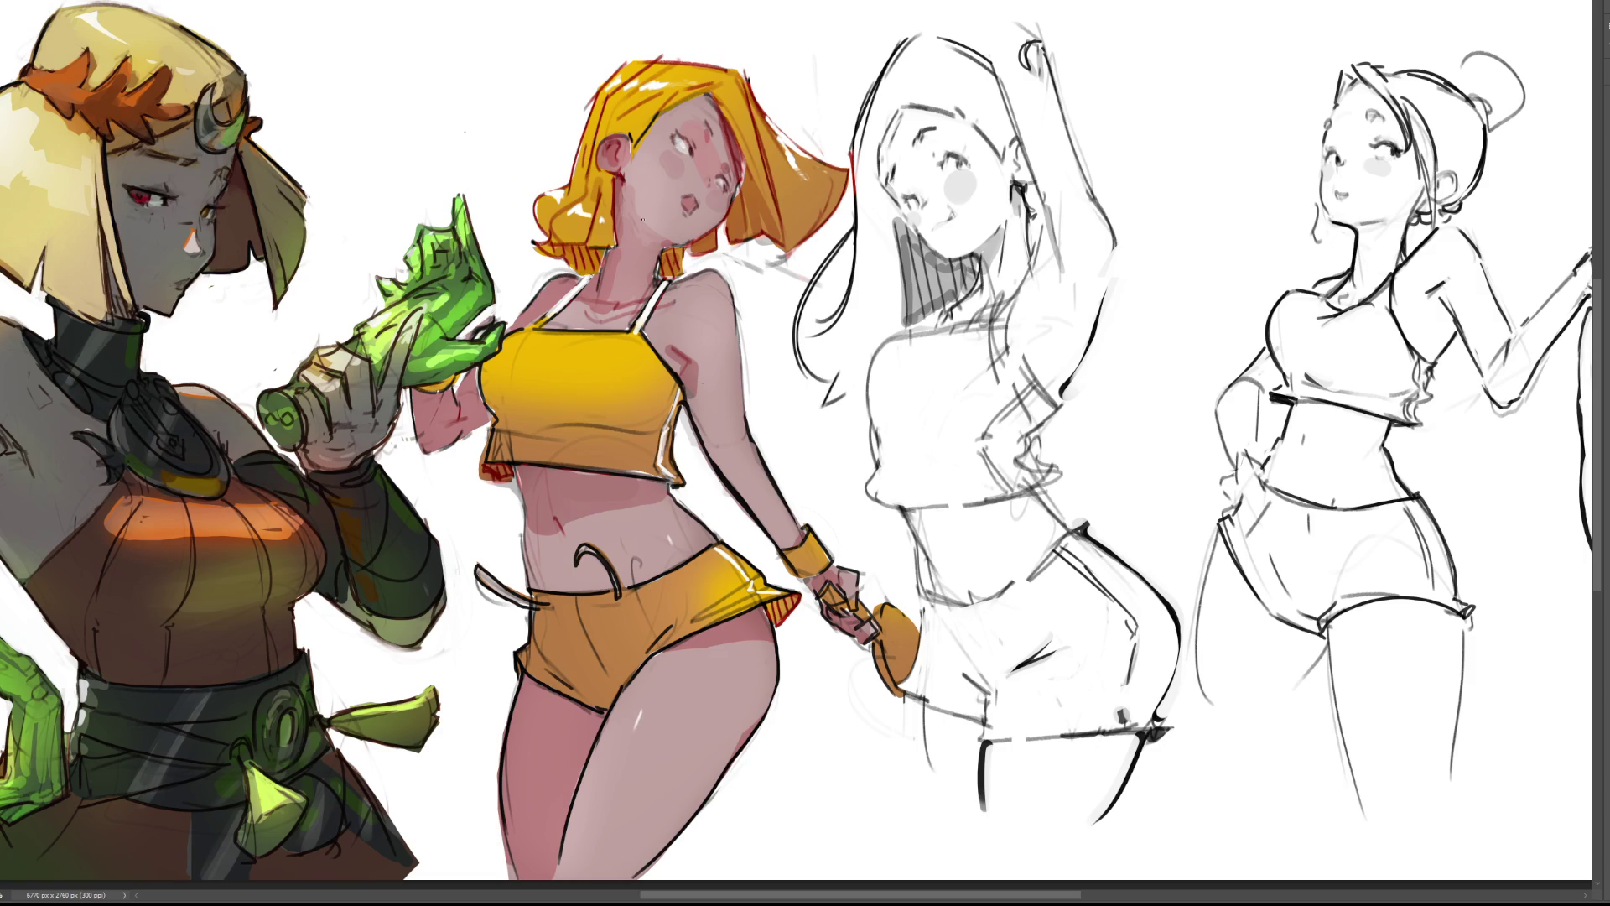
{"action": "left_click_drag", "start_coordinate": [552, 311], "coordinate": [538, 320]}
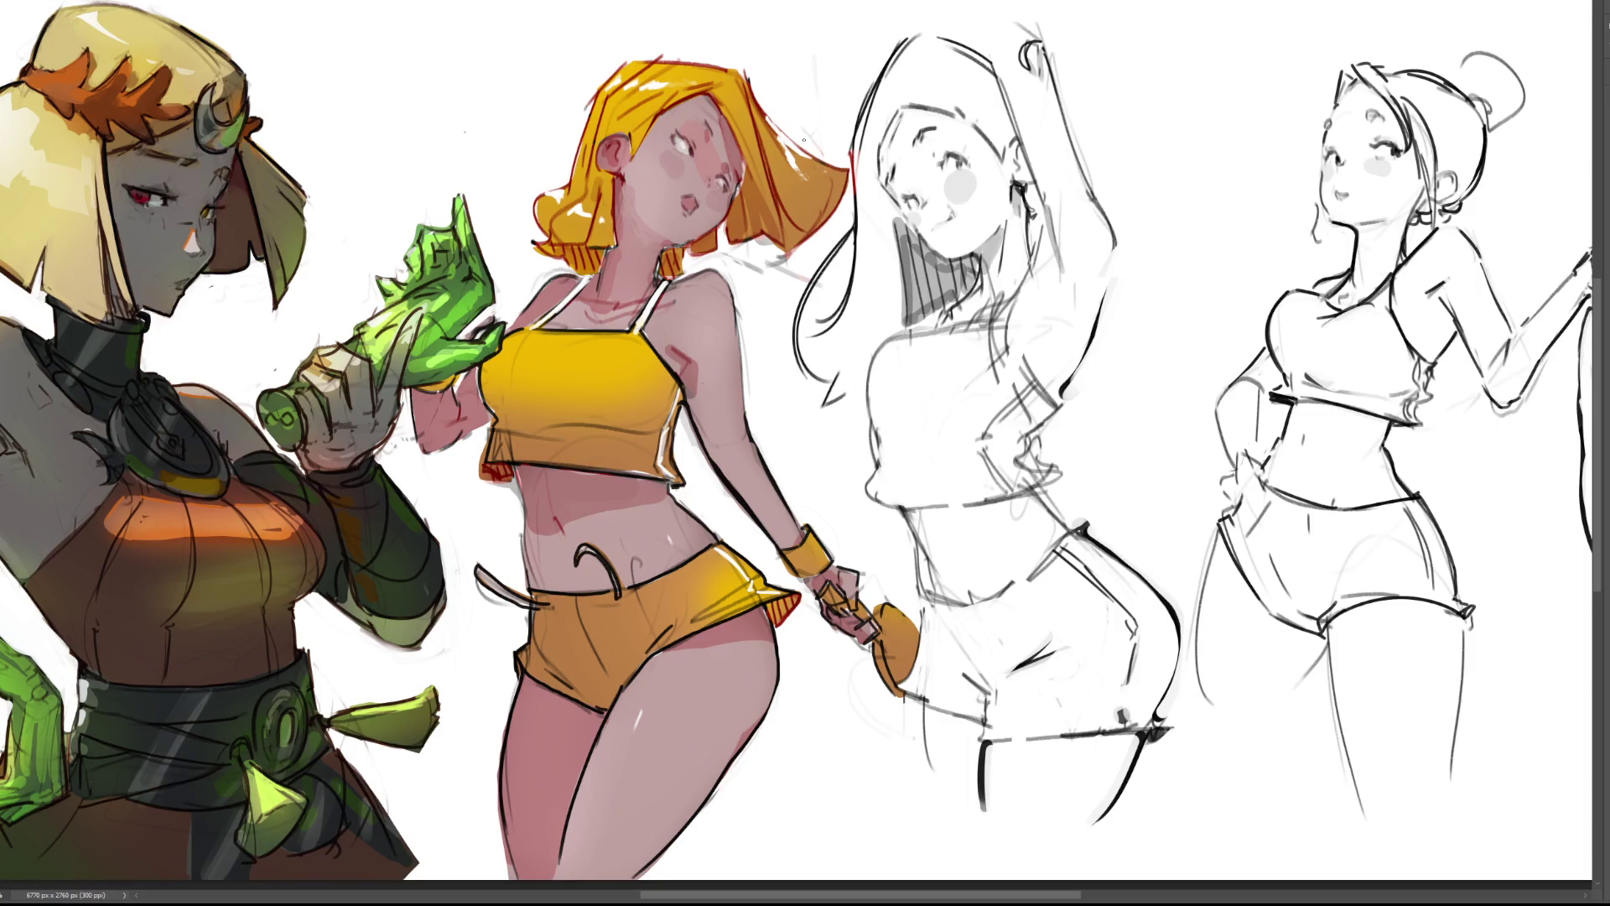
Paint thin red rim lines down the hair's right edge, the face, neck and ear.
{"action": "left_click_drag", "start_coordinate": [848, 169], "coordinate": [842, 228]}
{"action": "left_click_drag", "start_coordinate": [616, 180], "coordinate": [634, 239]}
{"action": "left_click_drag", "start_coordinate": [618, 177], "coordinate": [619, 182]}
{"action": "left_click_drag", "start_coordinate": [611, 153], "coordinate": [613, 164]}
{"action": "left_click_drag", "start_coordinate": [614, 144], "coordinate": [614, 161]}
{"action": "mouse_move", "coordinate": [611, 148]}
{"action": "left_mouse_down"}
{"action": "mouse_move", "coordinate": [606, 164]}
{"action": "mouse_move", "coordinate": [616, 148]}
{"action": "mouse_move", "coordinate": [621, 161]}
{"action": "left_mouse_up"}
{"action": "key", "text": "bracketright"}
{"action": "key", "text": "bracketright"}
{"action": "key", "text": "bracketright"}
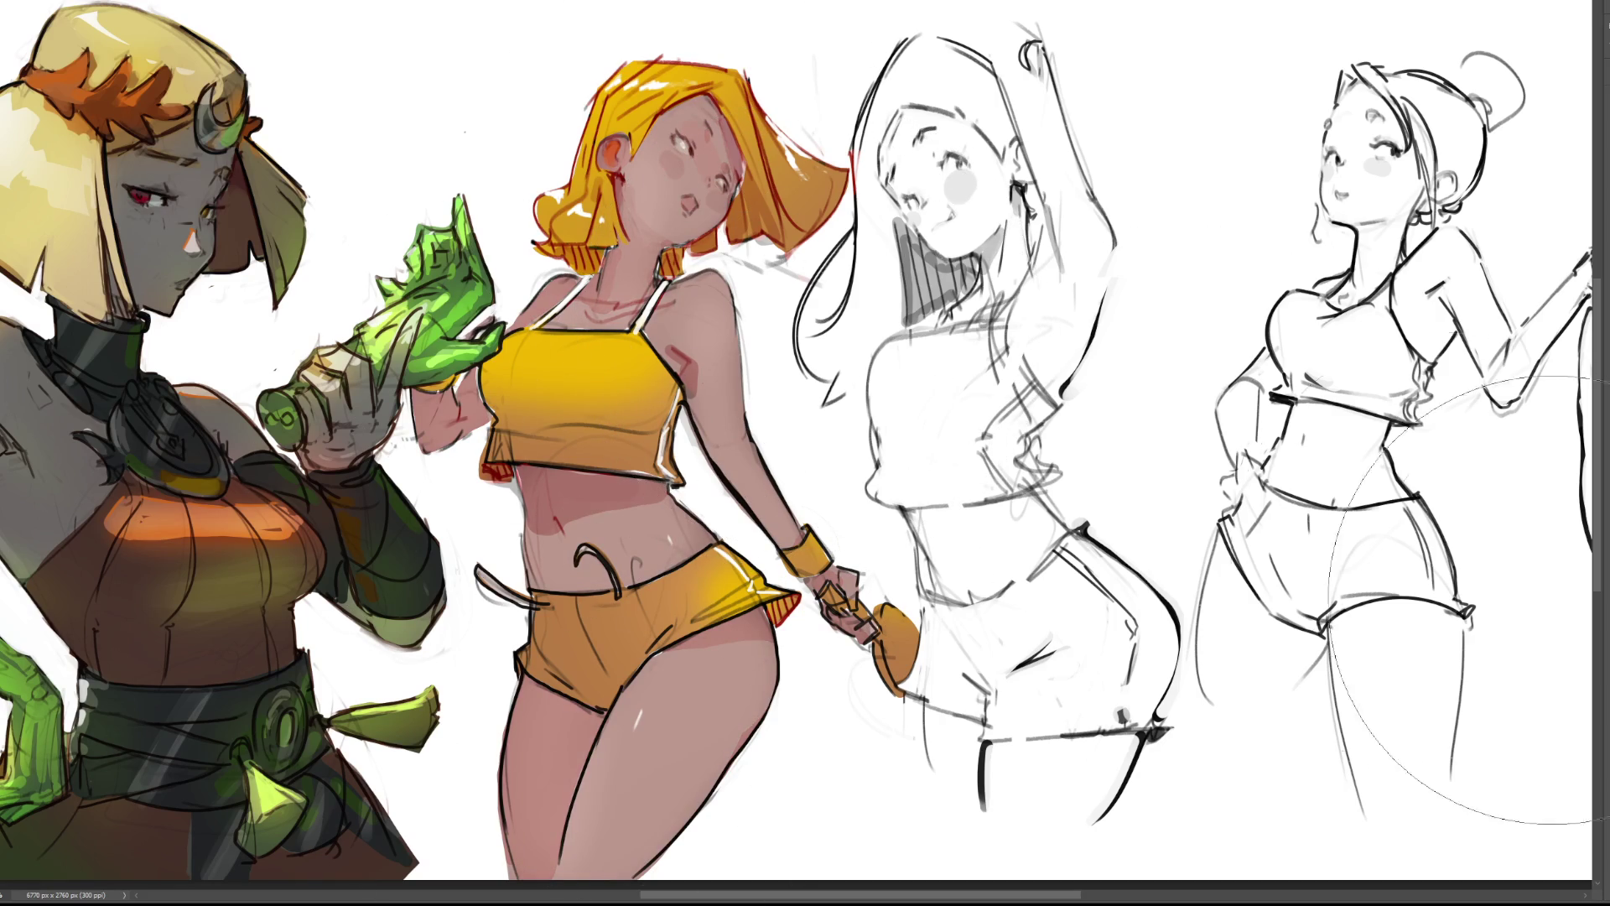
Step back and forth through history to compare the girl's skin tone before and after.
{"action": "key", "text": "ctrl+z"}
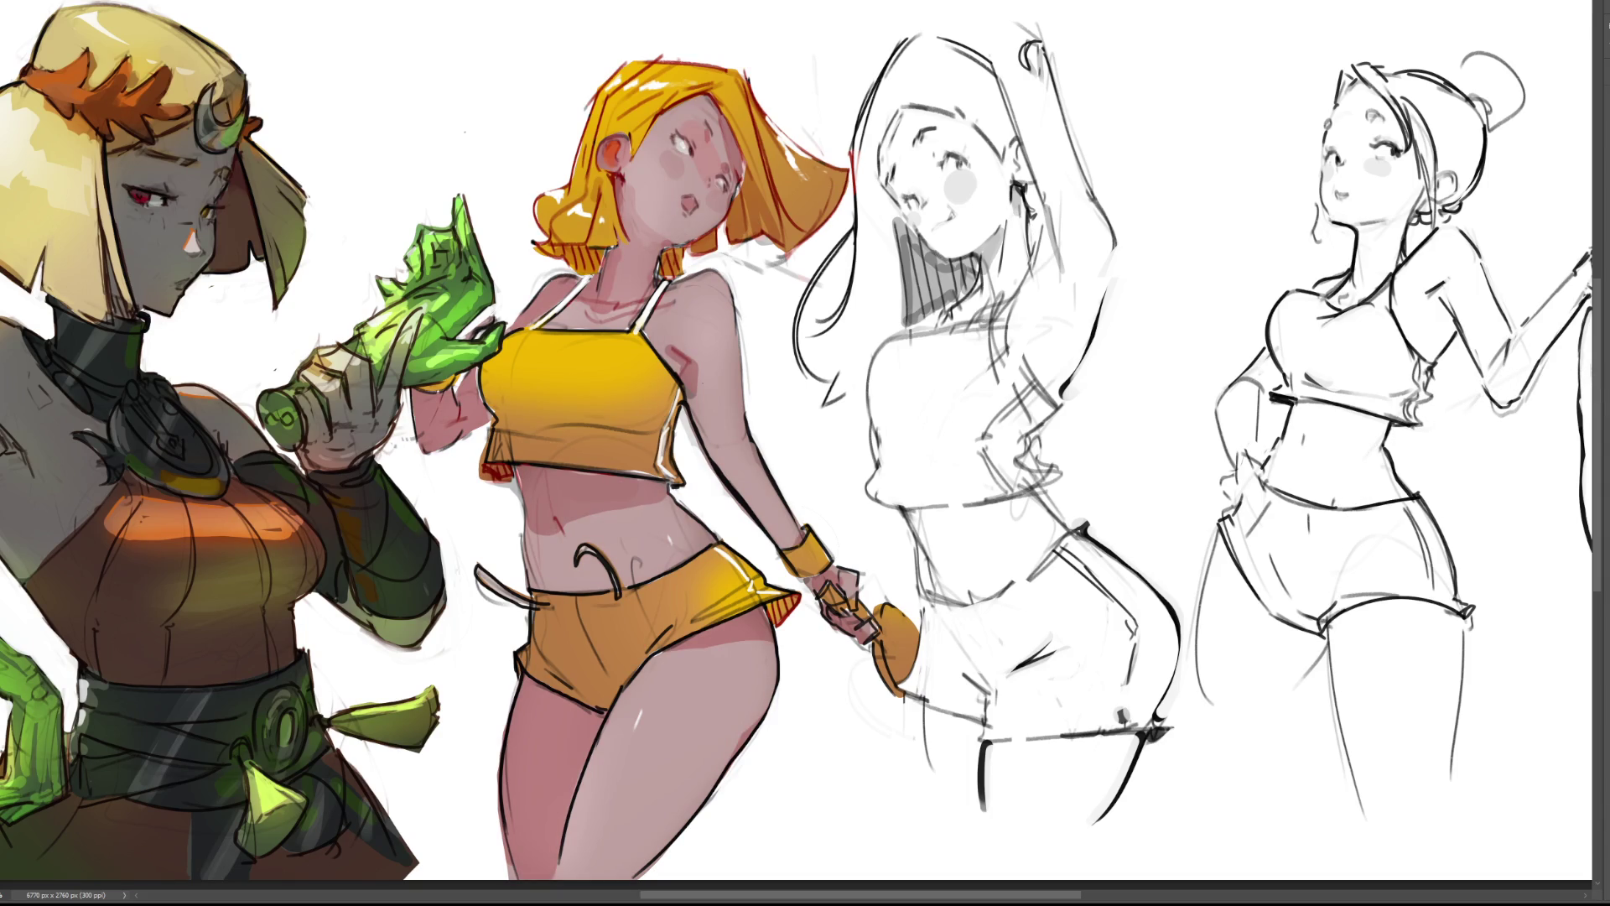
{"action": "key", "text": "ctrl+shift+z"}
{"action": "key", "text": "ctrl+shift+z"}
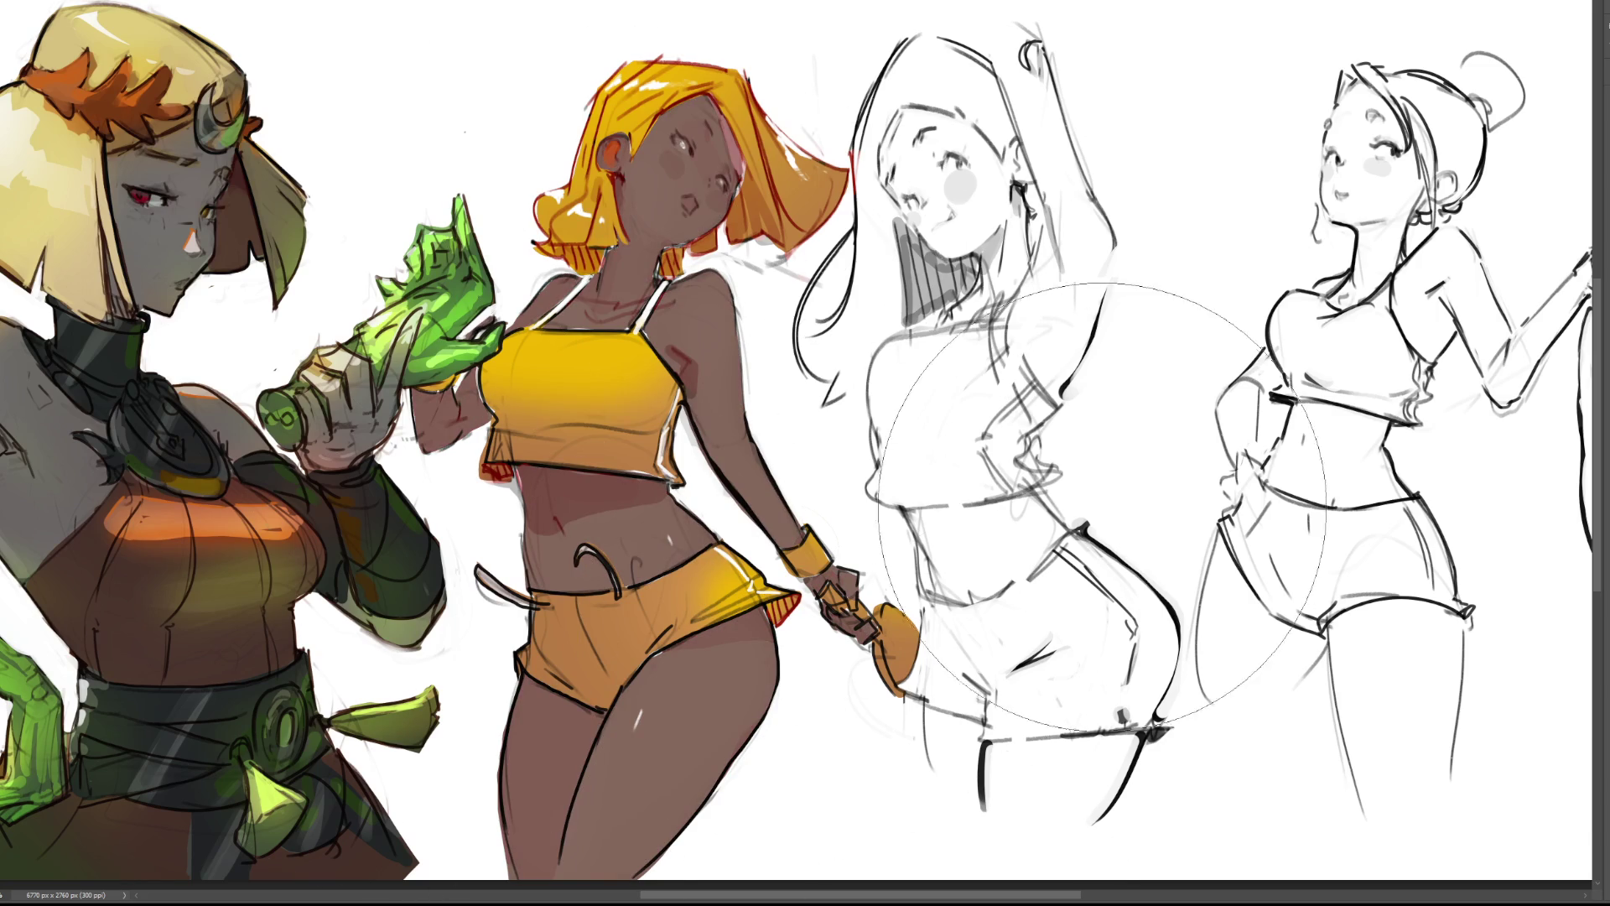
{"action": "key", "text": "ctrl+z"}
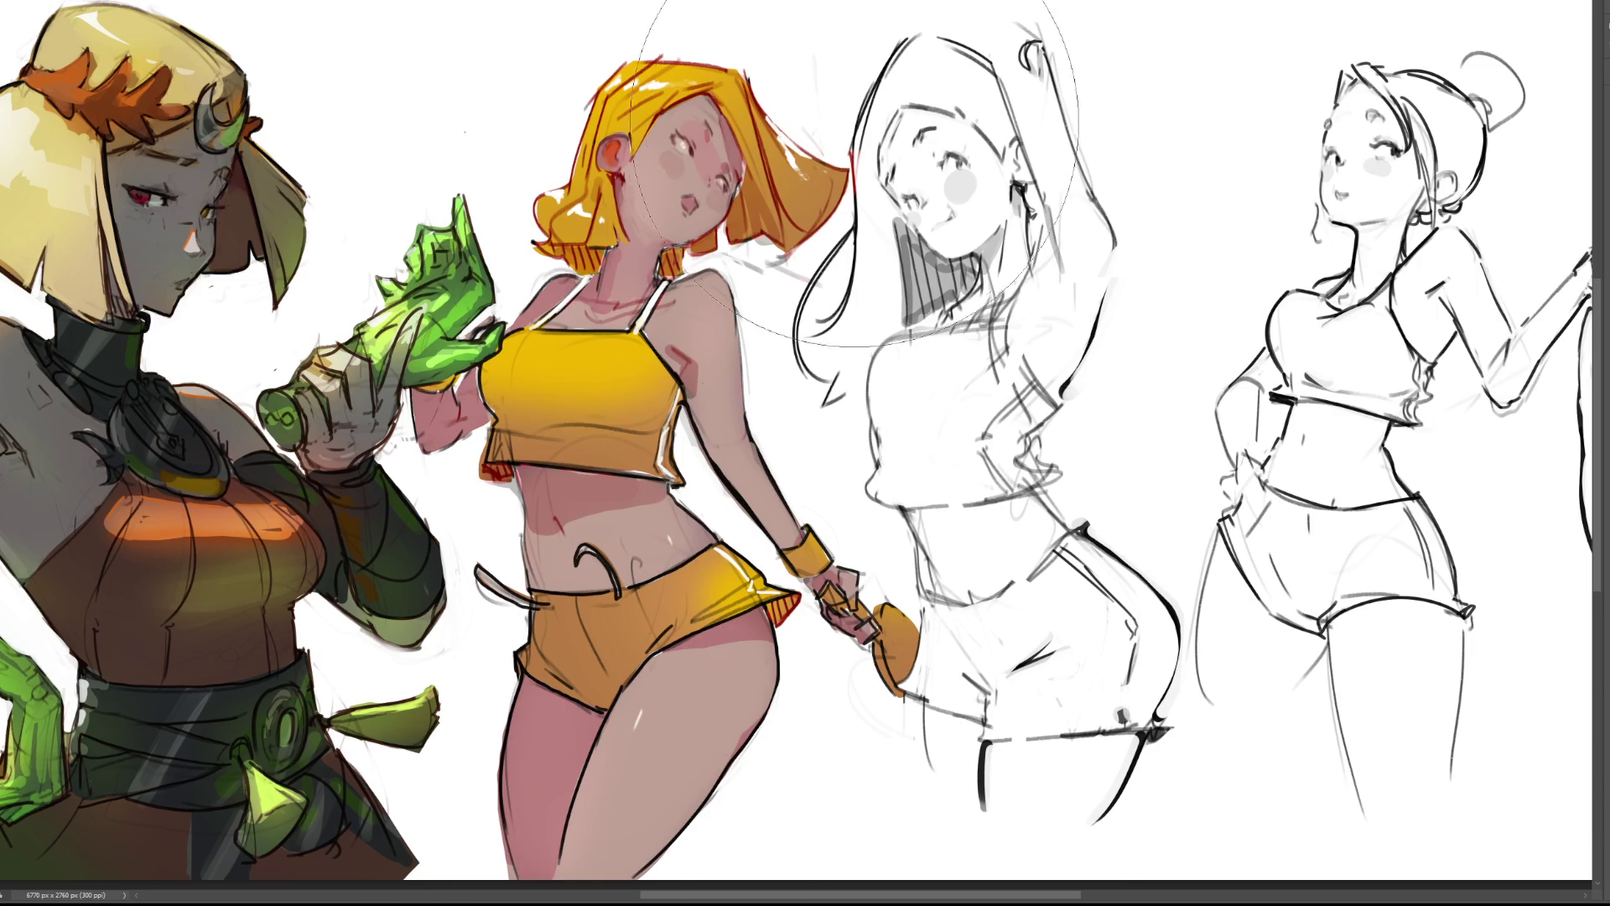
{"action": "key", "text": "ctrl+shift+z"}
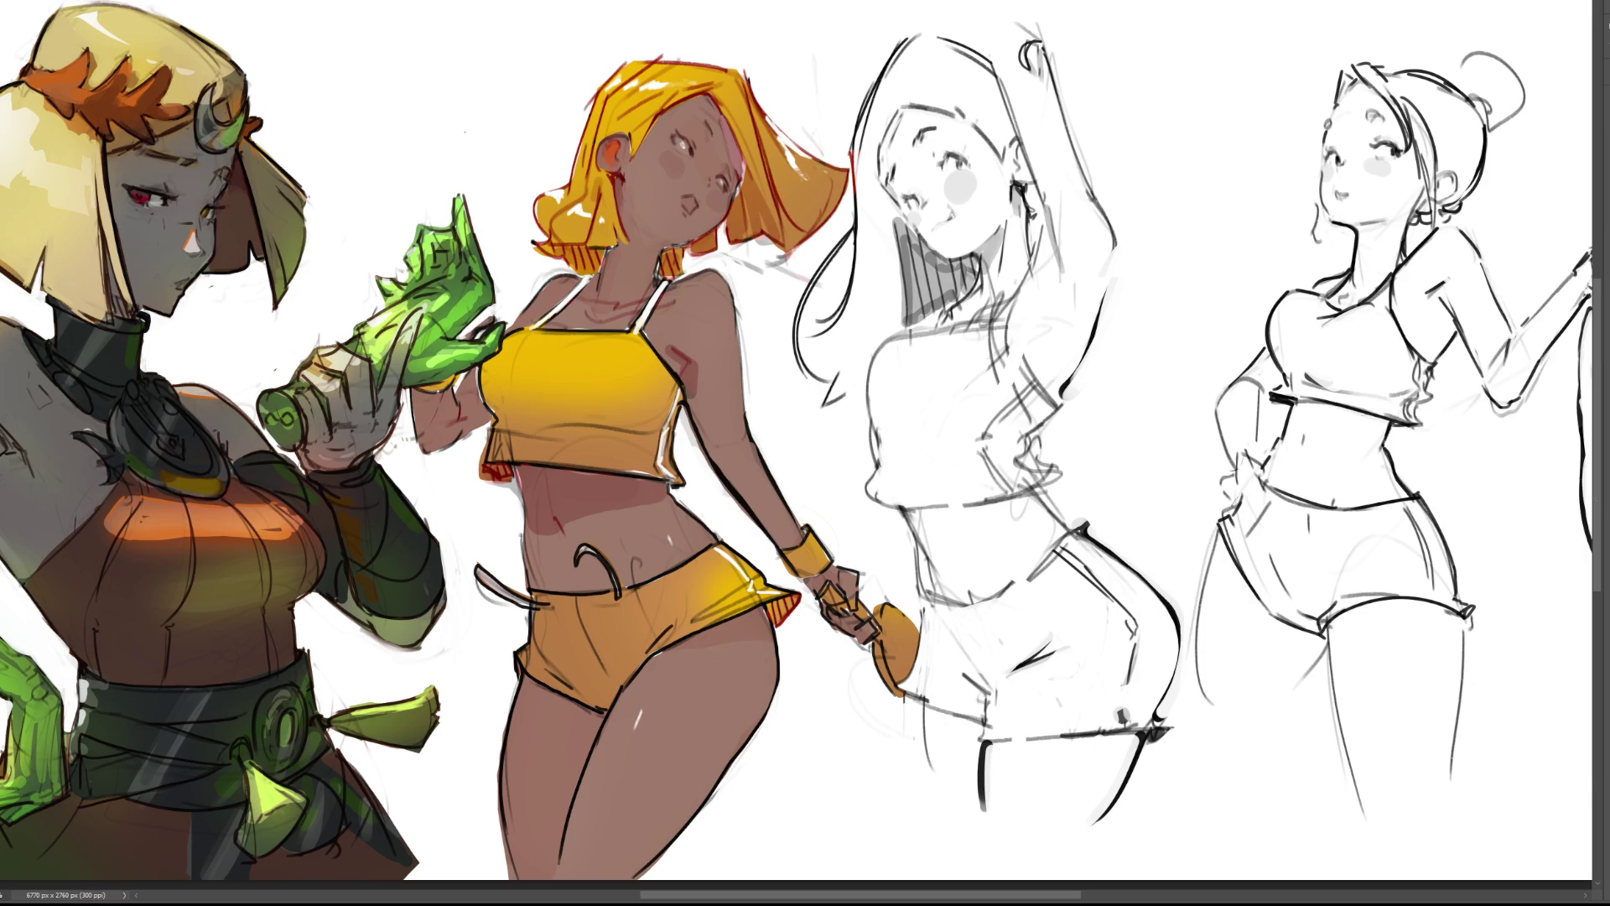
{"action": "key", "text": "ctrl+z"}
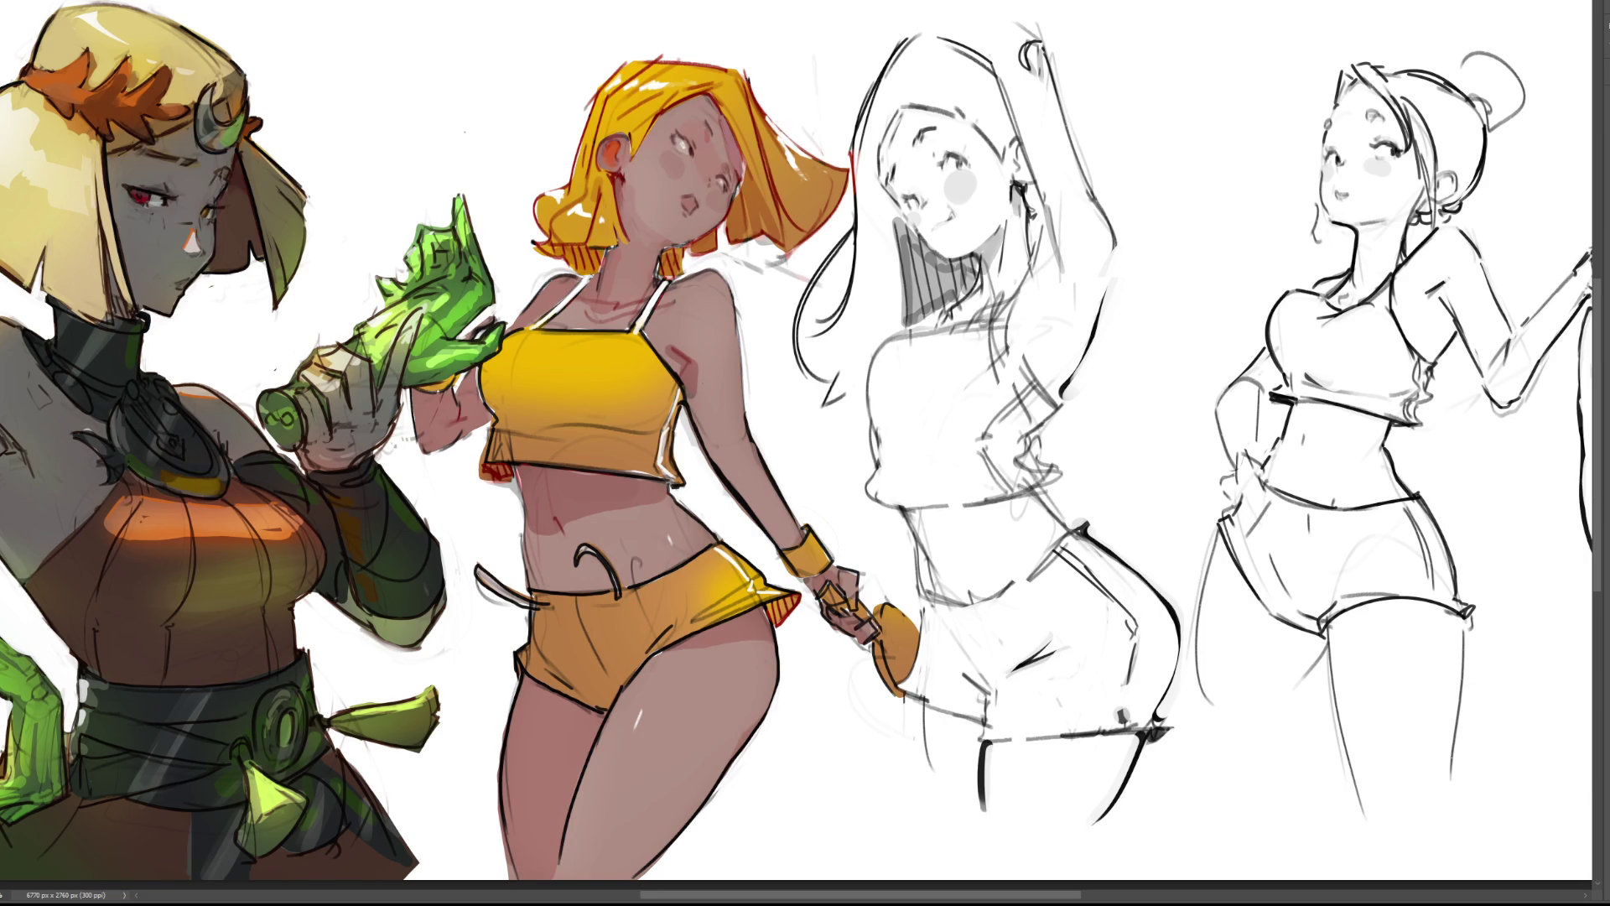
{"action": "key", "text": "ctrl+z"}
{"action": "key", "text": "ctrl+shift+z"}
Re-ink the yellow top's lower hem and edges, undoing the belly lightening strokes.
{"action": "key", "text": "bracketleft"}
{"action": "key", "text": "bracketleft"}
{"action": "key", "text": "bracketleft"}
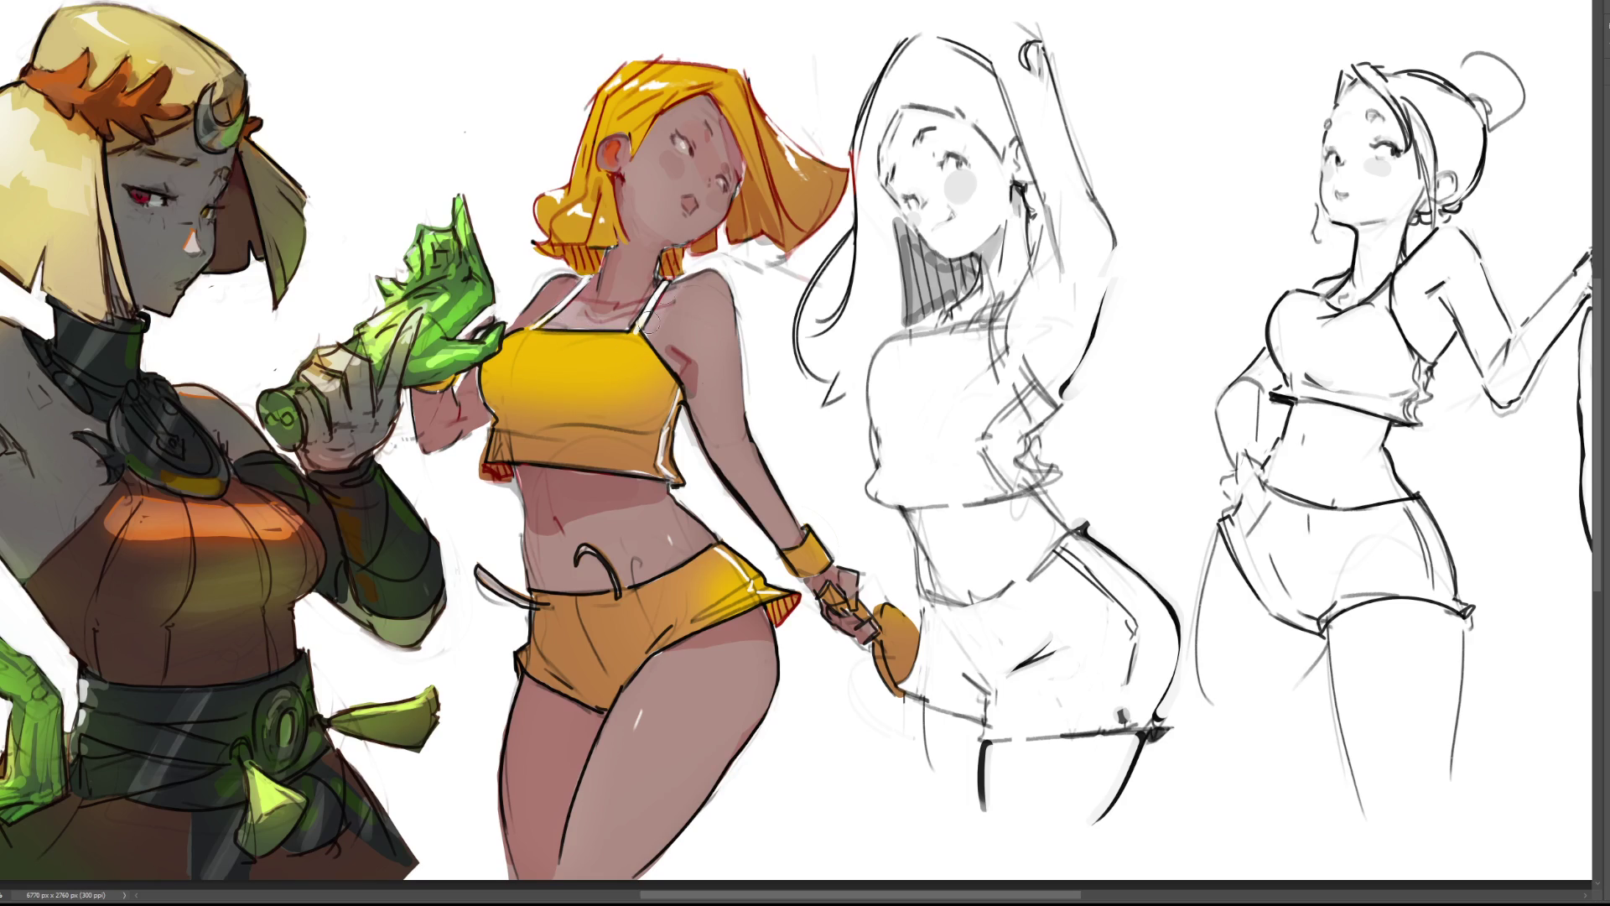
{"action": "left_click_drag", "start_coordinate": [669, 414], "coordinate": [659, 479]}
{"action": "left_click_drag", "start_coordinate": [525, 466], "coordinate": [626, 471]}
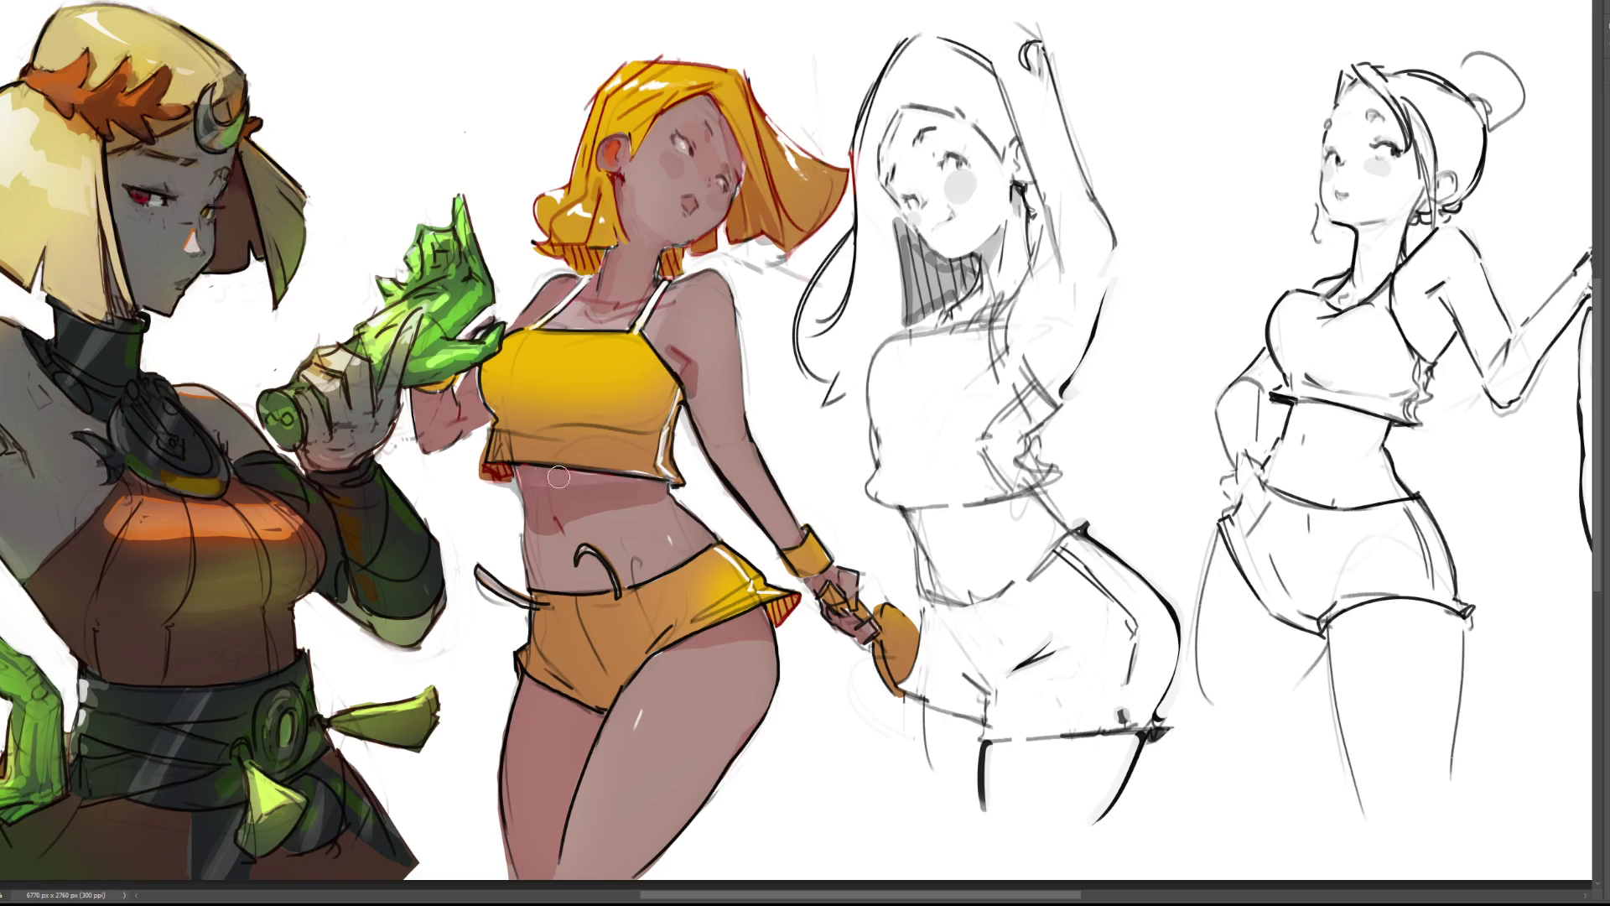
{"action": "mouse_move", "coordinate": [518, 480]}
{"action": "left_mouse_down"}
{"action": "mouse_move", "coordinate": [569, 570]}
{"action": "mouse_move", "coordinate": [564, 470]}
{"action": "mouse_move", "coordinate": [581, 591]}
{"action": "mouse_move", "coordinate": [598, 499]}
{"action": "mouse_move", "coordinate": [651, 462]}
{"action": "mouse_move", "coordinate": [607, 660]}
{"action": "left_mouse_up"}
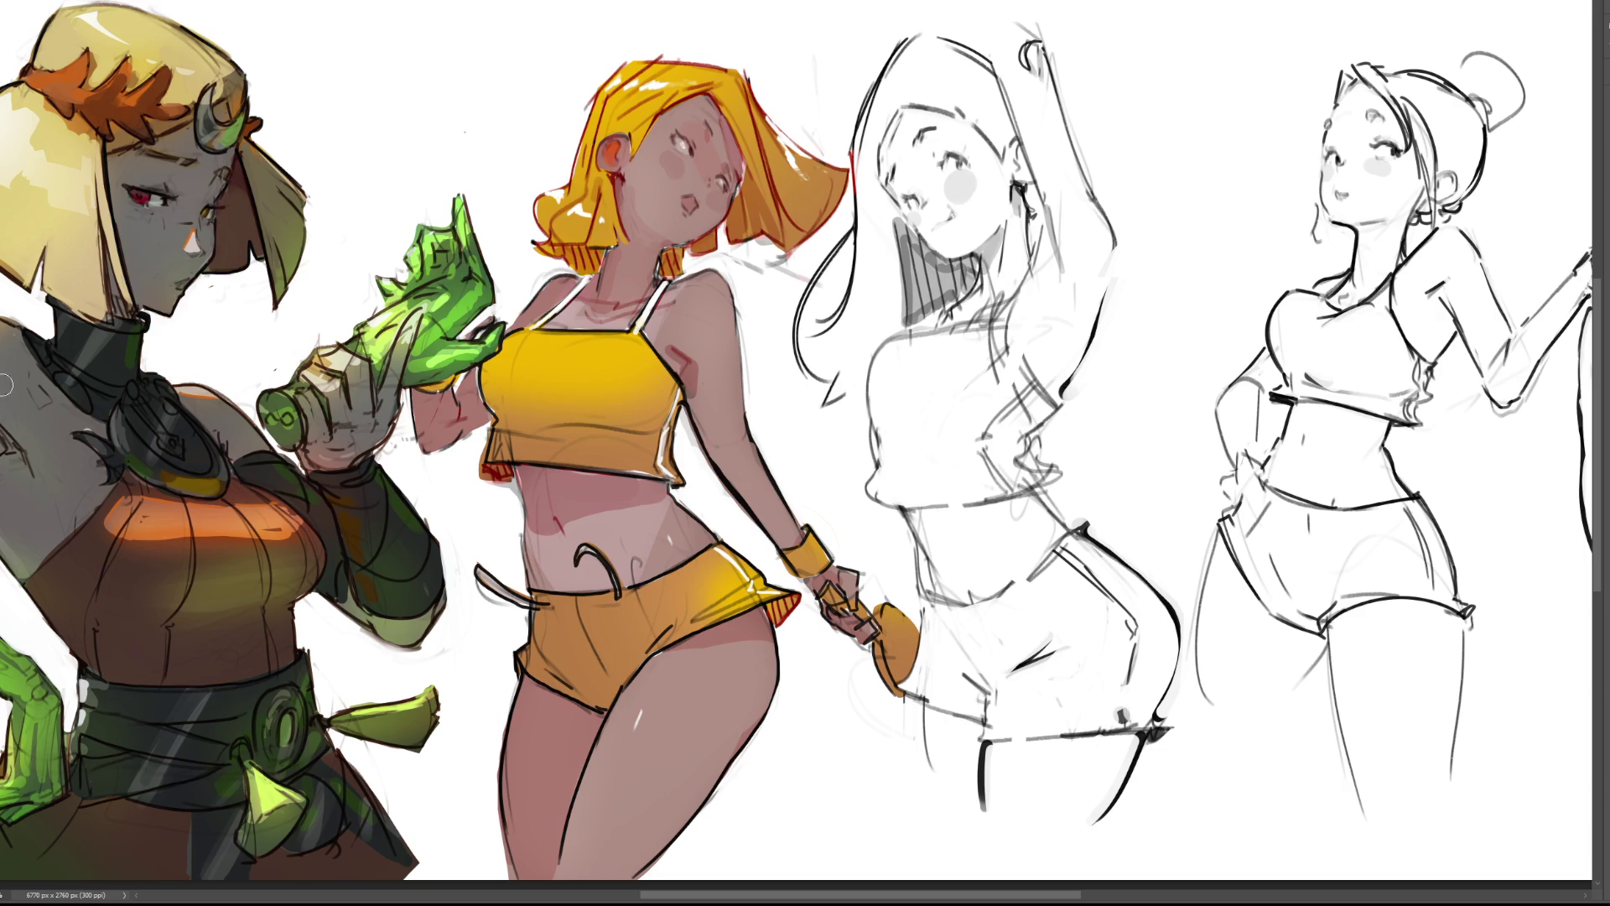
{"action": "key", "text": "ctrl+z"}
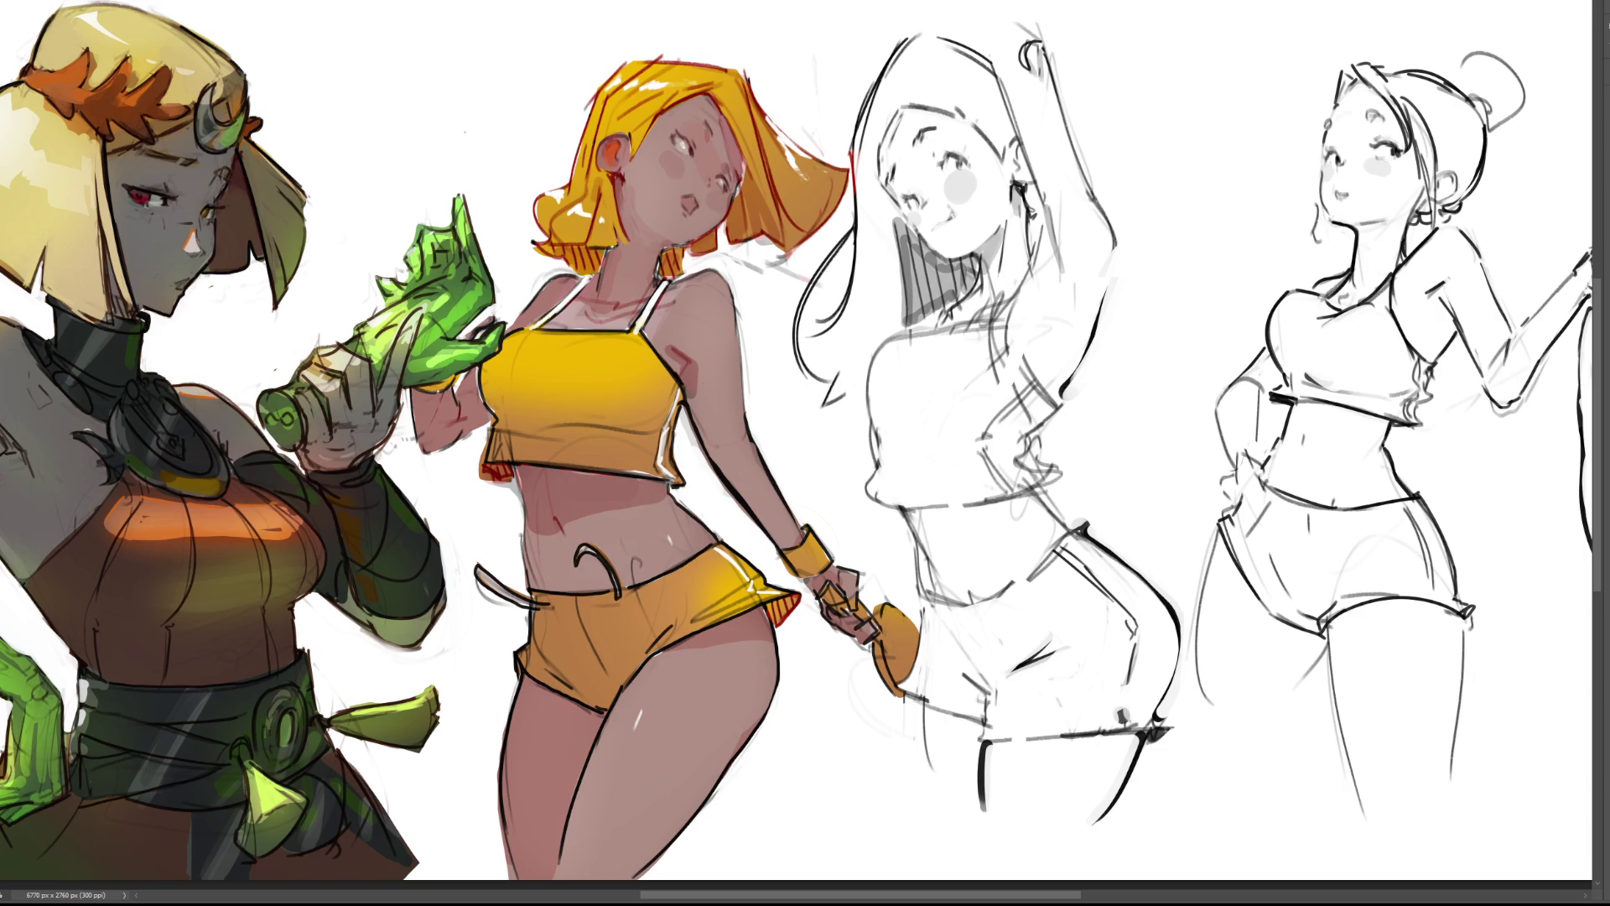
{"action": "key", "text": "ctrl+z"}
{"action": "key", "text": "ctrl+z"}
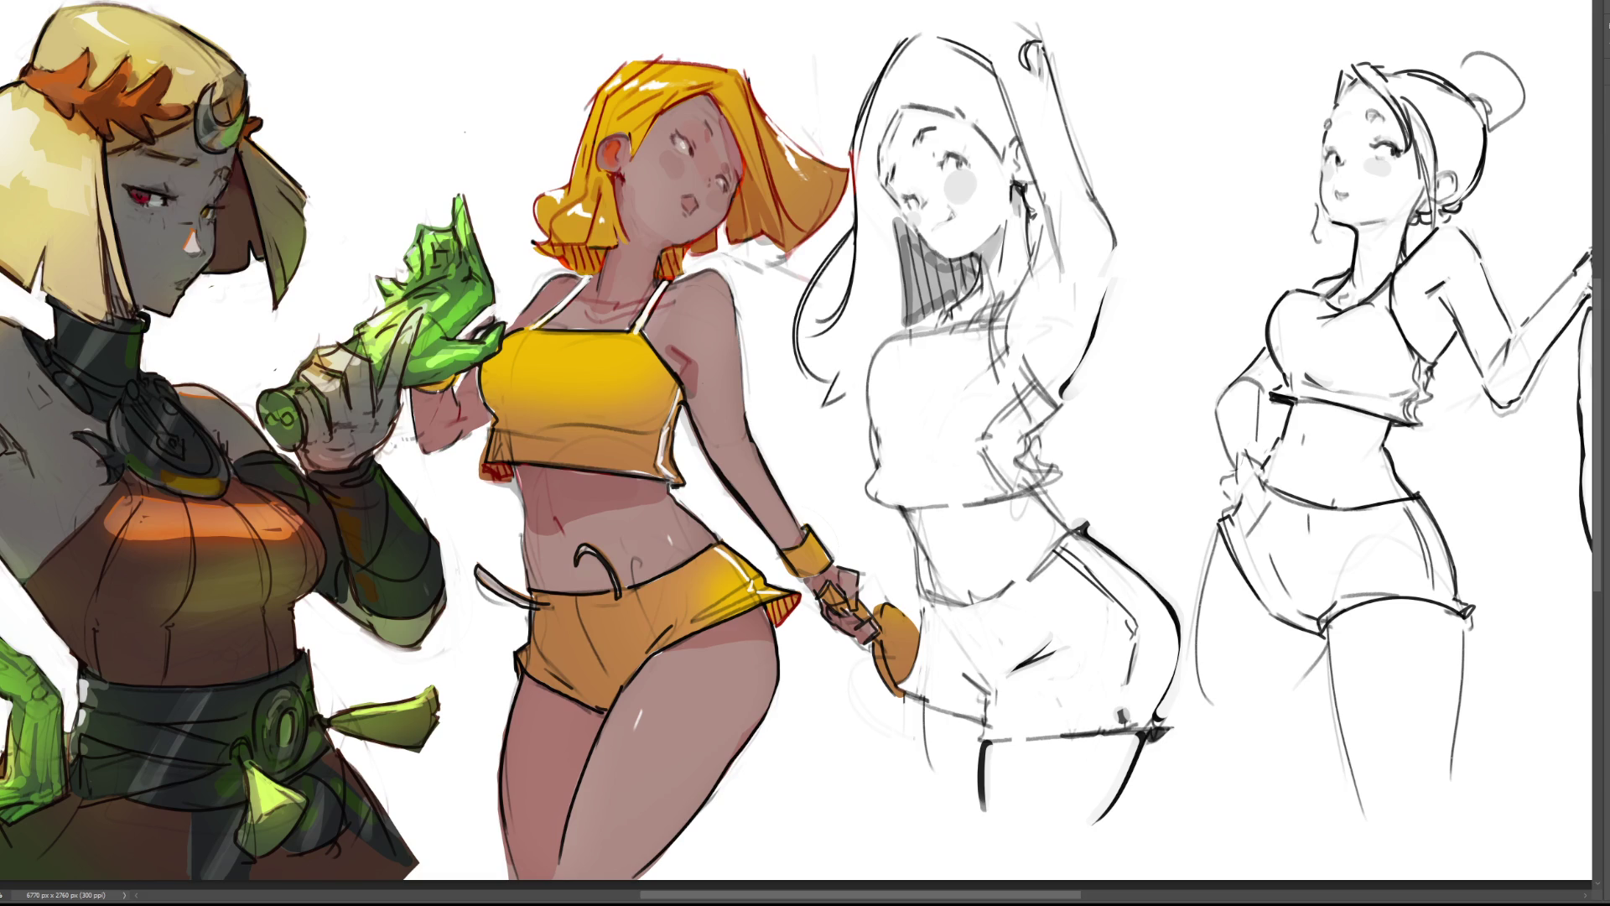
{"action": "mouse_move", "coordinate": [508, 352]}
{"action": "left_mouse_down"}
{"action": "mouse_move", "coordinate": [486, 369]}
{"action": "mouse_move", "coordinate": [482, 412]}
{"action": "left_mouse_up"}
Add shading to the paddle hand, thigh, shorts, top's lower-left edge and green hand; write 'Type'.
{"action": "mouse_move", "coordinate": [822, 587]}
{"action": "left_mouse_down"}
{"action": "mouse_move", "coordinate": [864, 622]}
{"action": "mouse_move", "coordinate": [841, 583]}
{"action": "mouse_move", "coordinate": [876, 639]}
{"action": "mouse_move", "coordinate": [896, 639]}
{"action": "left_mouse_up"}
{"action": "left_click_drag", "start_coordinate": [765, 615], "coordinate": [781, 634]}
{"action": "left_click_drag", "start_coordinate": [663, 651], "coordinate": [648, 657]}
{"action": "left_click_drag", "start_coordinate": [528, 663], "coordinate": [518, 688]}
{"action": "left_click_drag", "start_coordinate": [503, 474], "coordinate": [499, 446]}
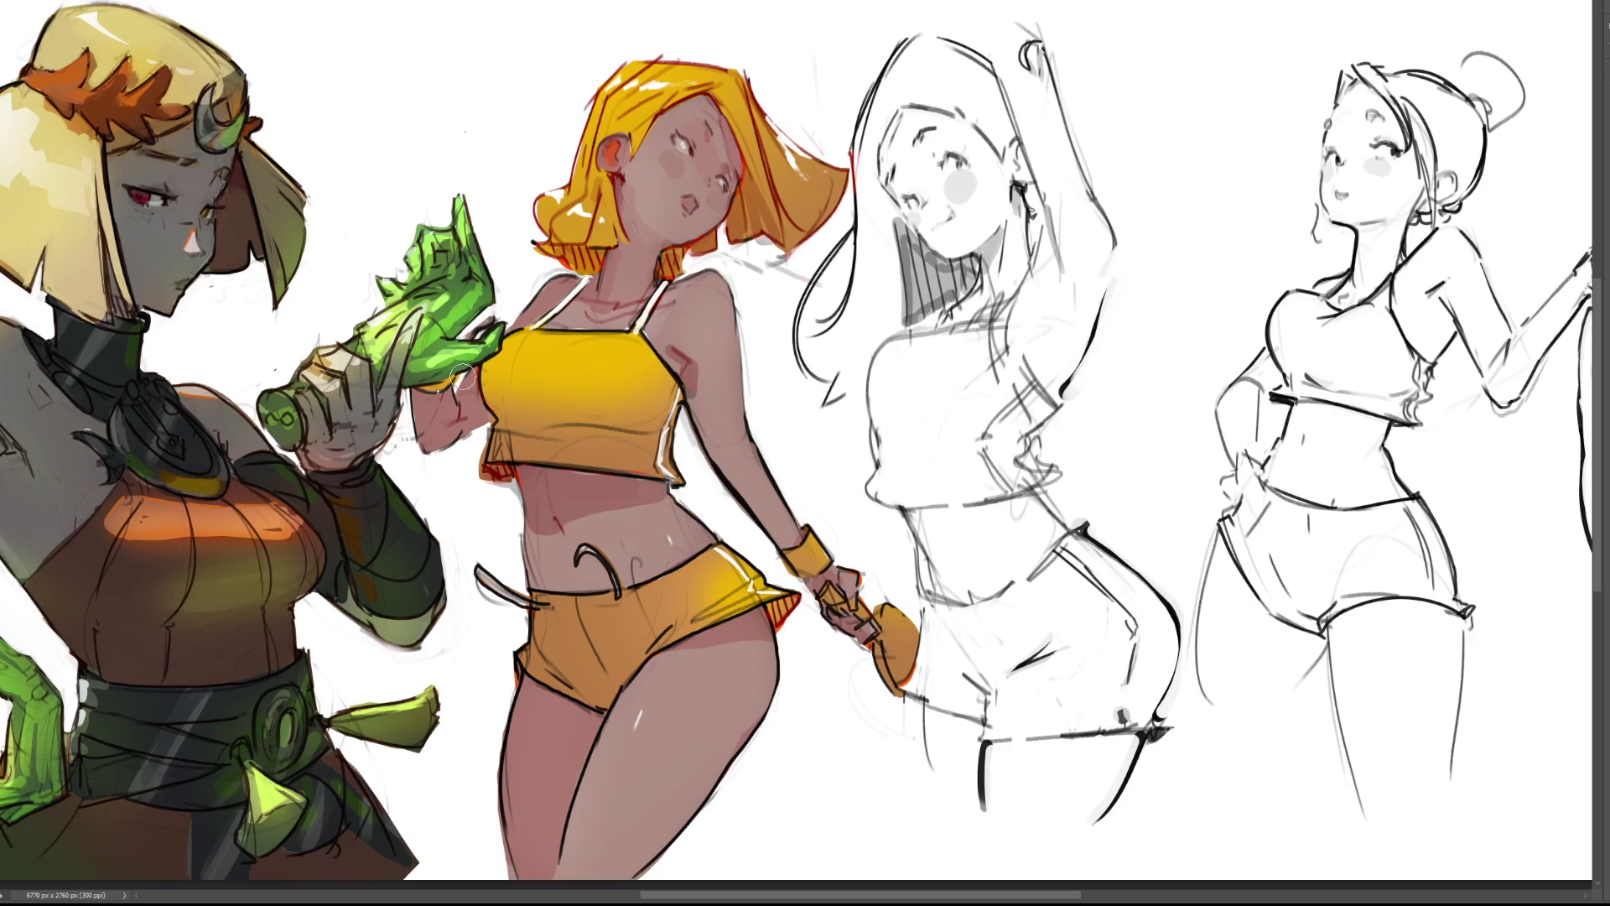
{"action": "left_click_drag", "start_coordinate": [434, 383], "coordinate": [444, 374]}
{"action": "mouse_move", "coordinate": [1080, 60]}
{"action": "left_mouse_down"}
{"action": "mouse_move", "coordinate": [1126, 41]}
{"action": "mouse_move", "coordinate": [1109, 92]}
{"action": "left_mouse_up"}
{"action": "mouse_move", "coordinate": [1125, 72]}
{"action": "left_mouse_down"}
{"action": "mouse_move", "coordinate": [1137, 89]}
{"action": "mouse_move", "coordinate": [1118, 128]}
{"action": "mouse_move", "coordinate": [1165, 107]}
{"action": "left_mouse_up"}
{"action": "mouse_move", "coordinate": [1154, 69]}
{"action": "left_mouse_down"}
{"action": "mouse_move", "coordinate": [1159, 84]}
{"action": "mouse_move", "coordinate": [1212, 81]}
{"action": "left_mouse_up"}
{"action": "mouse_move", "coordinate": [1172, 160]}
{"action": "left_mouse_down"}
{"action": "mouse_move", "coordinate": [1194, 199]}
{"action": "mouse_move", "coordinate": [1245, 188]}
{"action": "left_mouse_up"}
{"action": "left_click_drag", "start_coordinate": [1161, 242], "coordinate": [1162, 252]}
{"action": "mouse_move", "coordinate": [1167, 252]}
{"action": "left_mouse_down"}
{"action": "mouse_move", "coordinate": [1177, 238]}
{"action": "mouse_move", "coordinate": [1189, 252]}
{"action": "left_mouse_up"}
{"action": "mouse_move", "coordinate": [1147, 301]}
{"action": "left_mouse_down"}
{"action": "mouse_move", "coordinate": [1132, 306]}
{"action": "mouse_move", "coordinate": [1145, 335]}
{"action": "left_mouse_up"}
{"action": "left_click_drag", "start_coordinate": [1159, 285], "coordinate": [1162, 315]}
{"action": "left_click_drag", "start_coordinate": [1199, 298], "coordinate": [1197, 317]}
{"action": "mouse_move", "coordinate": [1208, 270]}
{"action": "left_mouse_down"}
{"action": "mouse_move", "coordinate": [1218, 310]}
{"action": "mouse_move", "coordinate": [1240, 280]}
{"action": "left_mouse_up"}
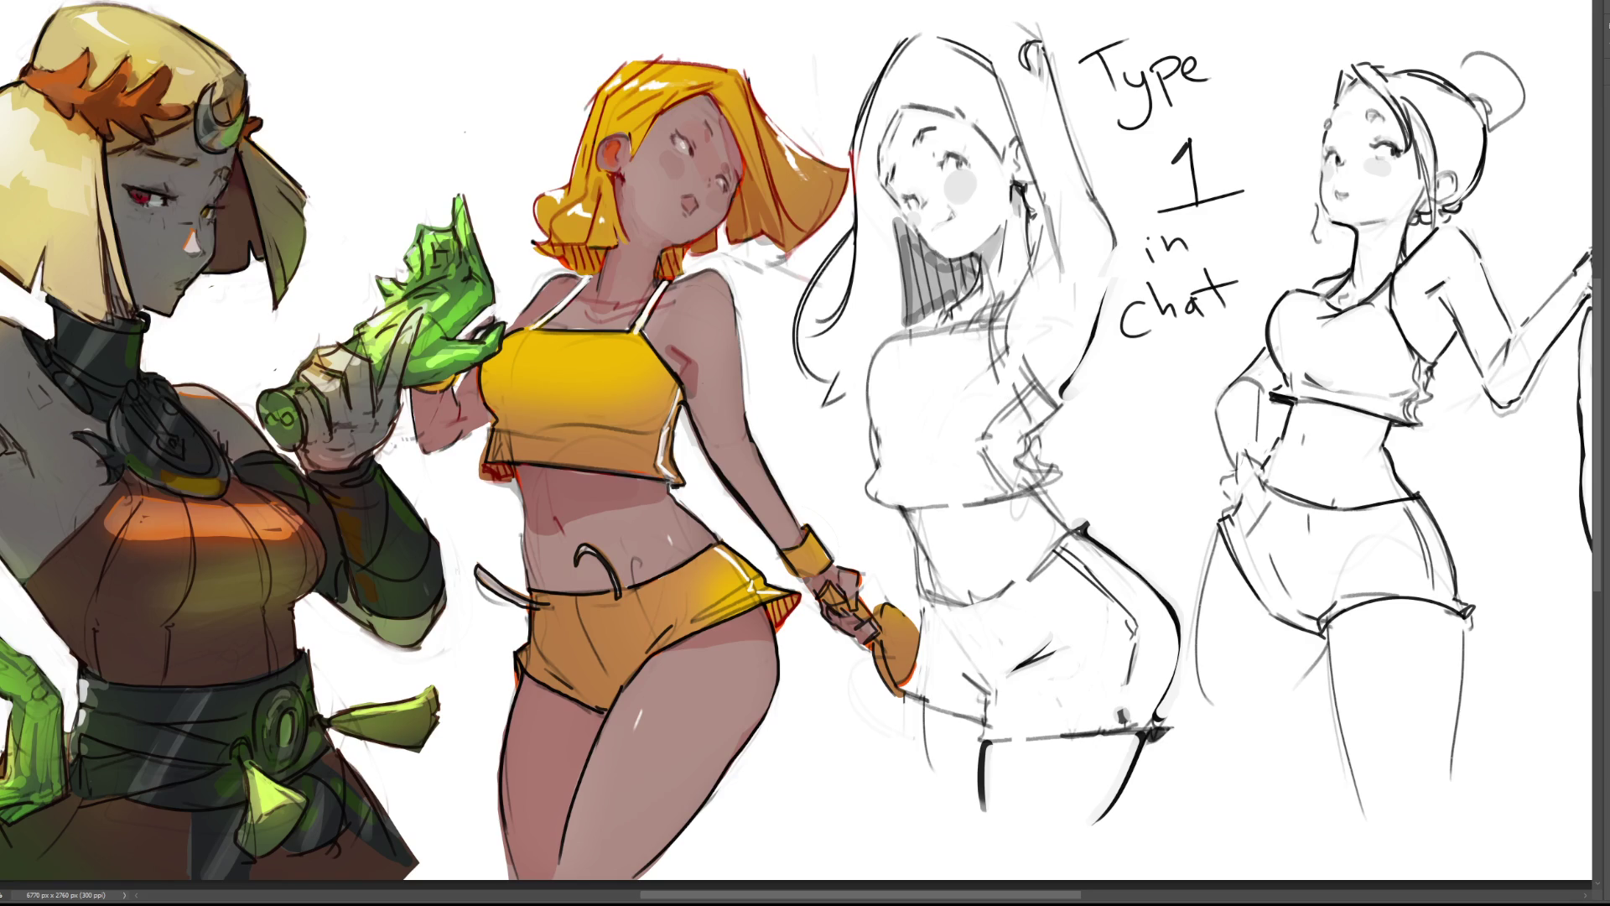
{"action": "mouse_move", "coordinate": [1191, 289]}
{"action": "left_mouse_down"}
{"action": "mouse_move", "coordinate": [1239, 285]}
{"action": "mouse_move", "coordinate": [1216, 308]}
{"action": "mouse_move", "coordinate": [1174, 302]}
{"action": "left_mouse_up"}
{"action": "left_click_drag", "start_coordinate": [1162, 243], "coordinate": [1190, 243]}
{"action": "key", "text": "ctrl+z"}
{"action": "key", "text": "ctrl+z"}
{"action": "key", "text": "ctrl+z"}
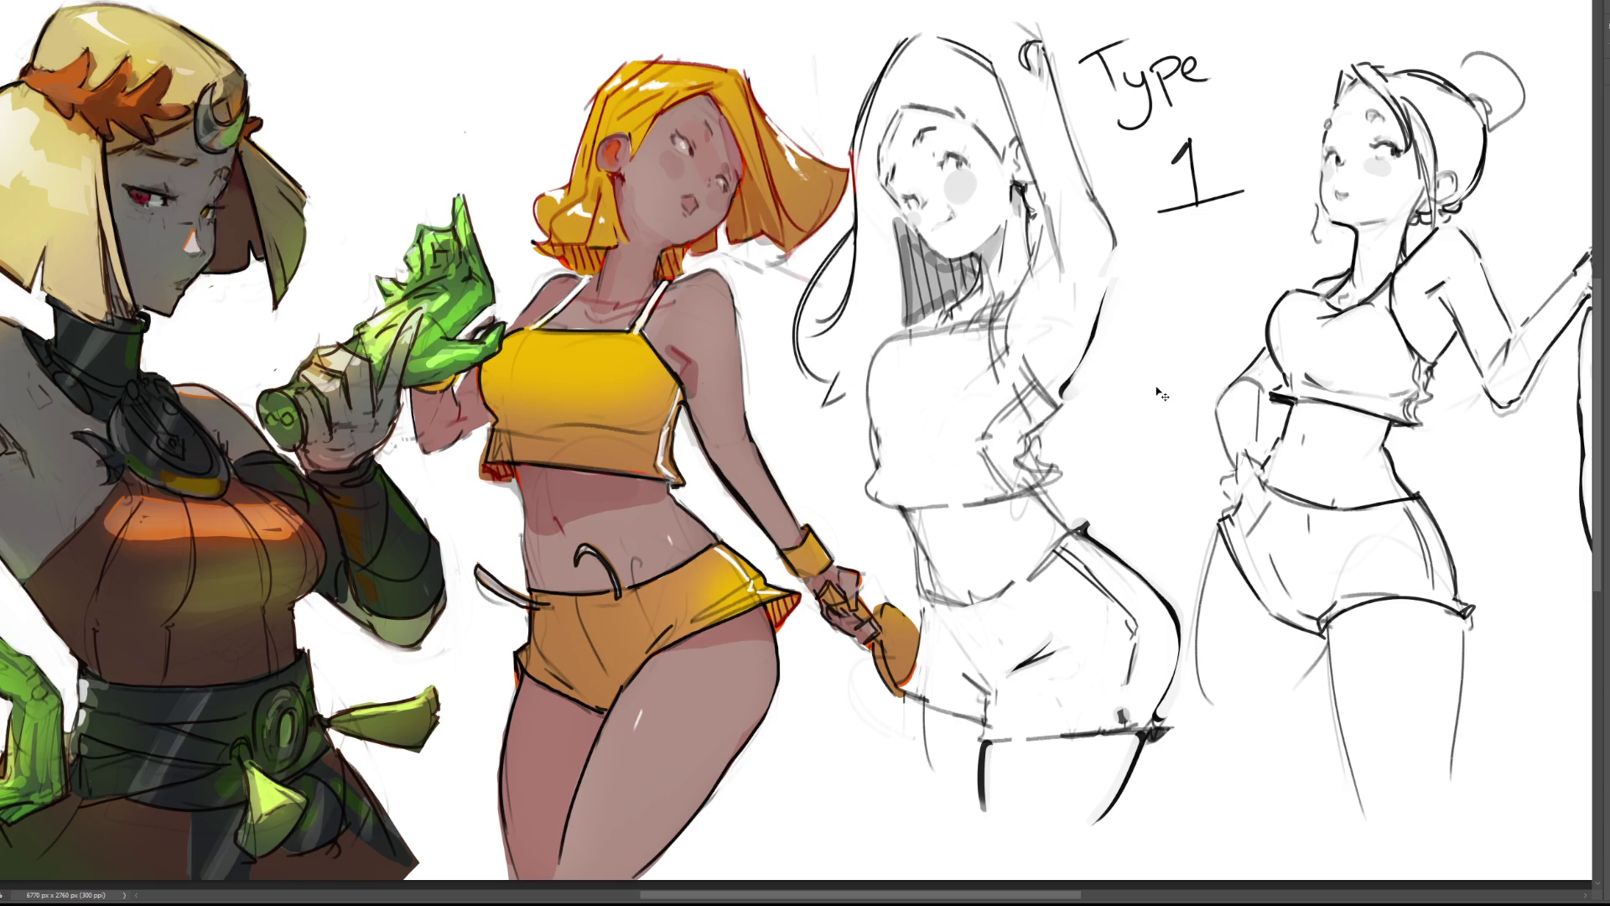
{"action": "key", "text": "ctrl+z"}
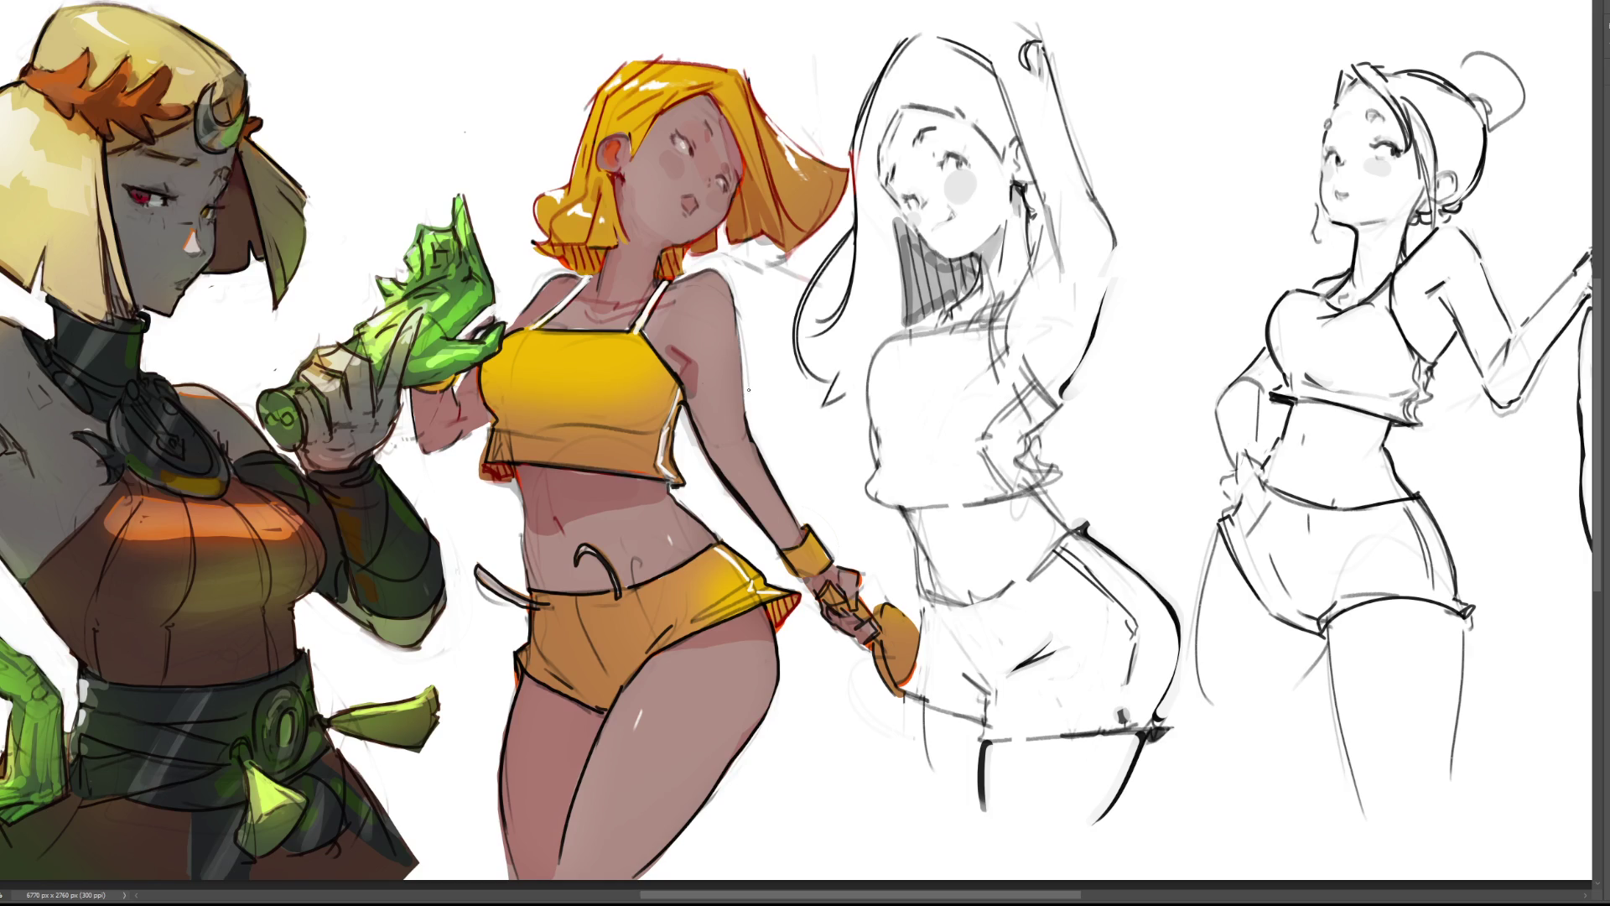
Brush light pink highlights over the yellow-outfit girl's shoulder, upper arm, neck, midriff and both thighs.
{"action": "mouse_move", "coordinate": [743, 350]}
{"action": "left_mouse_down"}
{"action": "mouse_move", "coordinate": [696, 363]}
{"action": "mouse_move", "coordinate": [713, 289]}
{"action": "mouse_move", "coordinate": [688, 272]}
{"action": "mouse_move", "coordinate": [708, 272]}
{"action": "mouse_move", "coordinate": [548, 322]}
{"action": "left_mouse_up"}
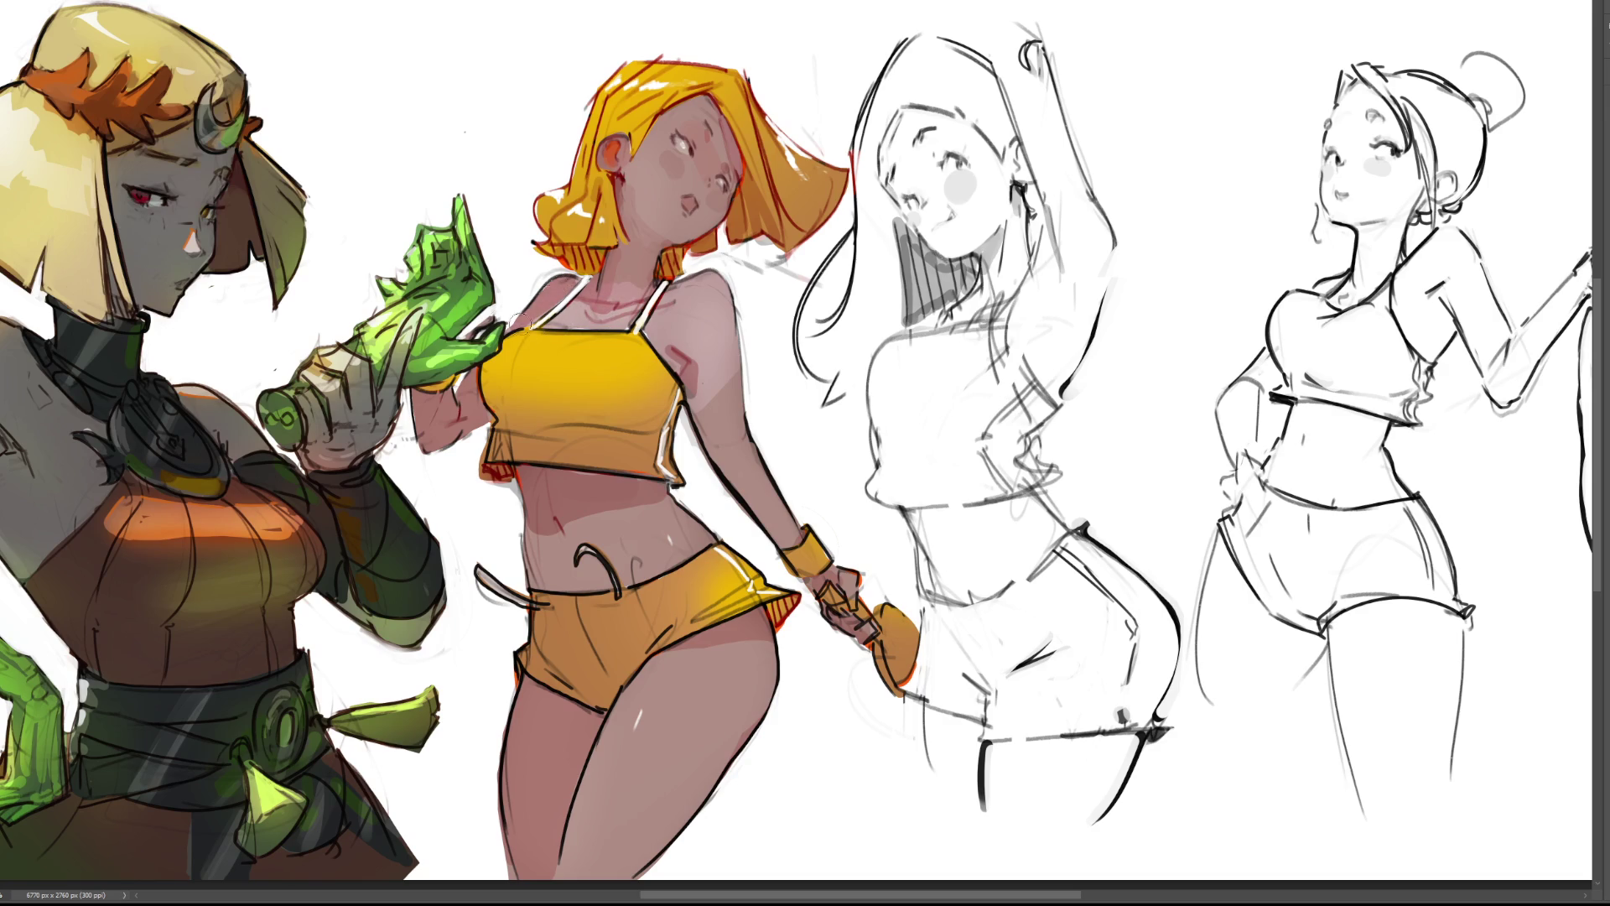
{"action": "left_click_drag", "start_coordinate": [607, 275], "coordinate": [642, 277]}
{"action": "mouse_move", "coordinate": [513, 491]}
{"action": "left_mouse_down"}
{"action": "mouse_move", "coordinate": [537, 482]}
{"action": "mouse_move", "coordinate": [579, 537]}
{"action": "mouse_move", "coordinate": [629, 480]}
{"action": "mouse_move", "coordinate": [646, 545]}
{"action": "mouse_move", "coordinate": [705, 536]}
{"action": "left_mouse_up"}
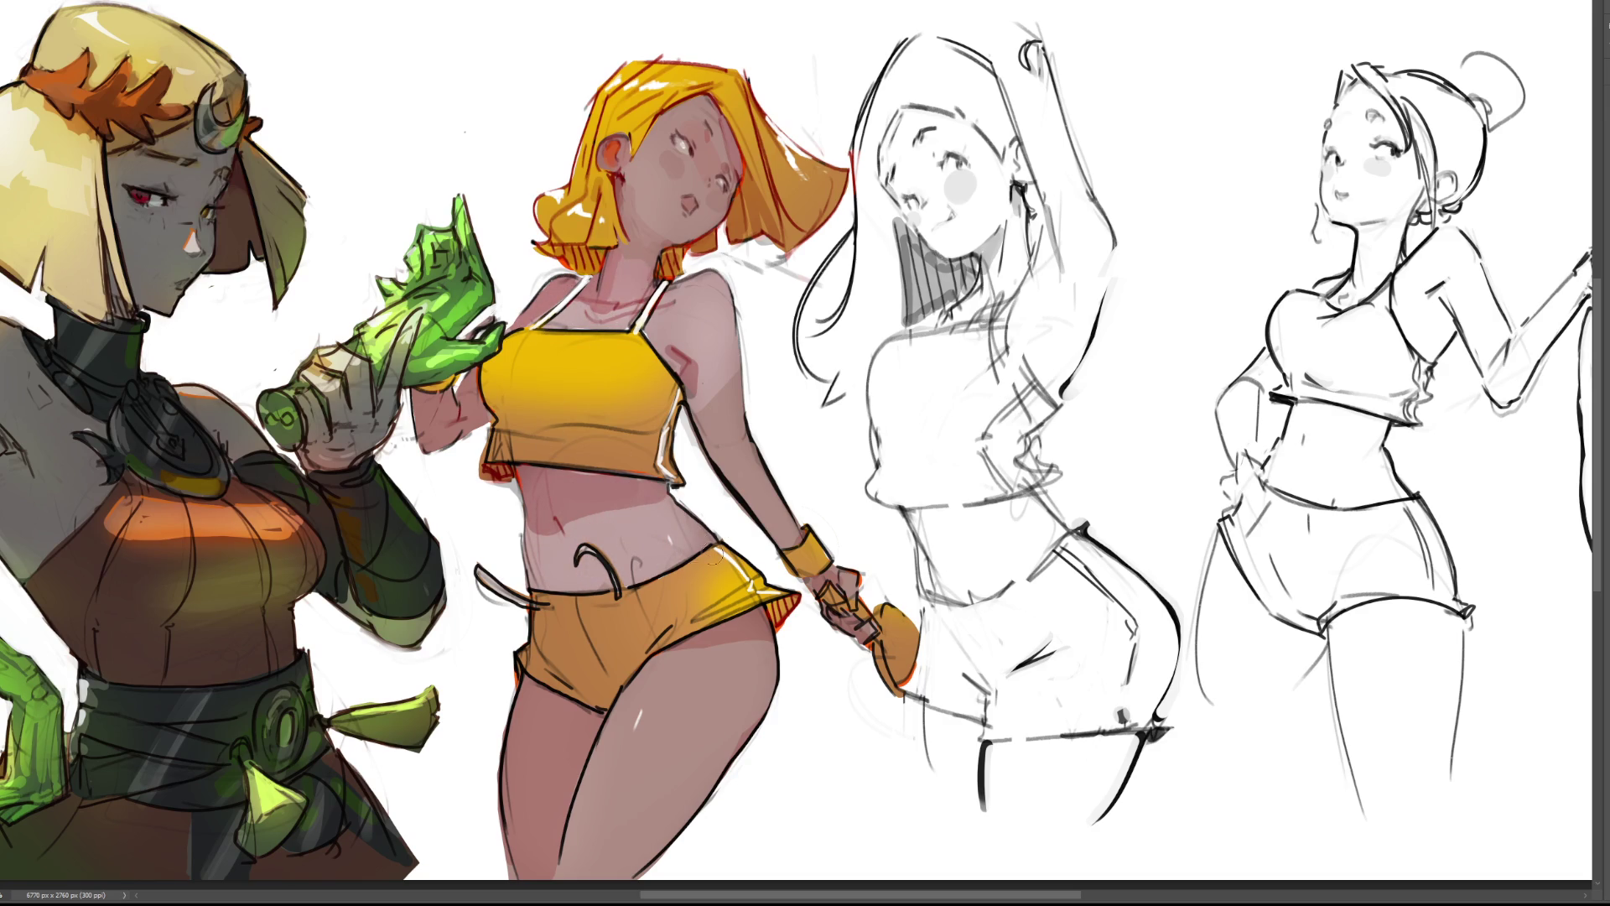
{"action": "mouse_move", "coordinate": [536, 678]}
{"action": "left_mouse_down"}
{"action": "mouse_move", "coordinate": [545, 705]}
{"action": "mouse_move", "coordinate": [616, 726]}
{"action": "mouse_move", "coordinate": [721, 700]}
{"action": "mouse_move", "coordinate": [637, 723]}
{"action": "mouse_move", "coordinate": [639, 683]}
{"action": "mouse_move", "coordinate": [767, 717]}
{"action": "mouse_move", "coordinate": [727, 676]}
{"action": "mouse_move", "coordinate": [772, 681]}
{"action": "mouse_move", "coordinate": [742, 650]}
{"action": "mouse_move", "coordinate": [746, 759]}
{"action": "mouse_move", "coordinate": [692, 678]}
{"action": "left_mouse_up"}
{"action": "left_click_drag", "start_coordinate": [748, 754], "coordinate": [728, 773]}
{"action": "left_click_drag", "start_coordinate": [625, 703], "coordinate": [557, 718]}
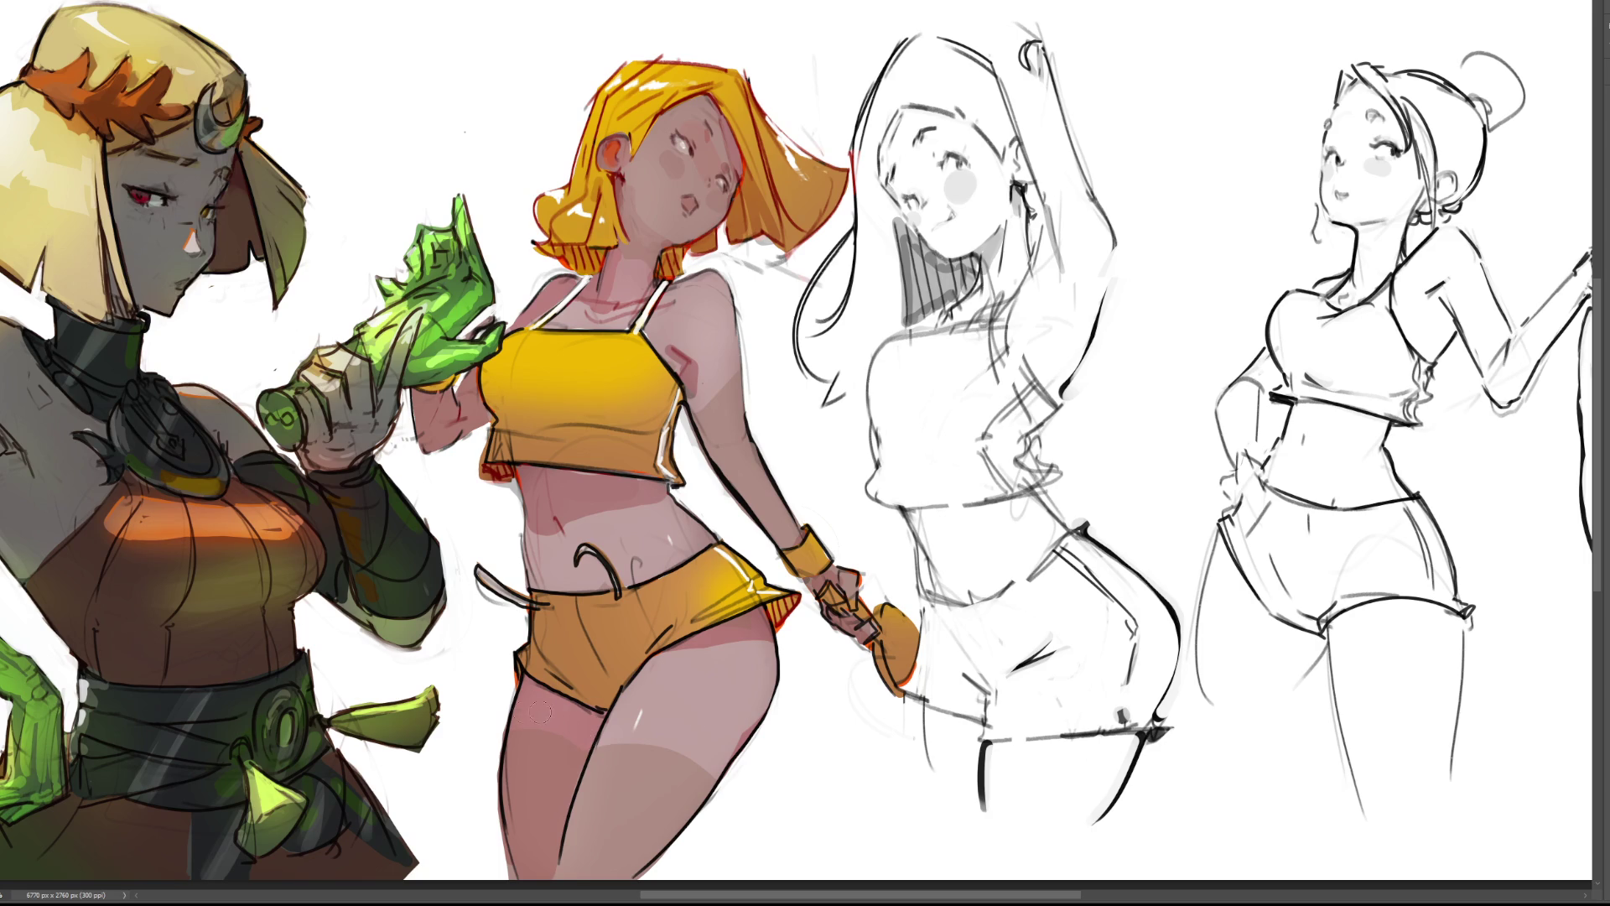
{"action": "left_click_drag", "start_coordinate": [737, 375], "coordinate": [702, 419]}
Undo the pink highlights and the yellow-to-white gradient on the outfit.
{"action": "key", "text": "ctrl+z"}
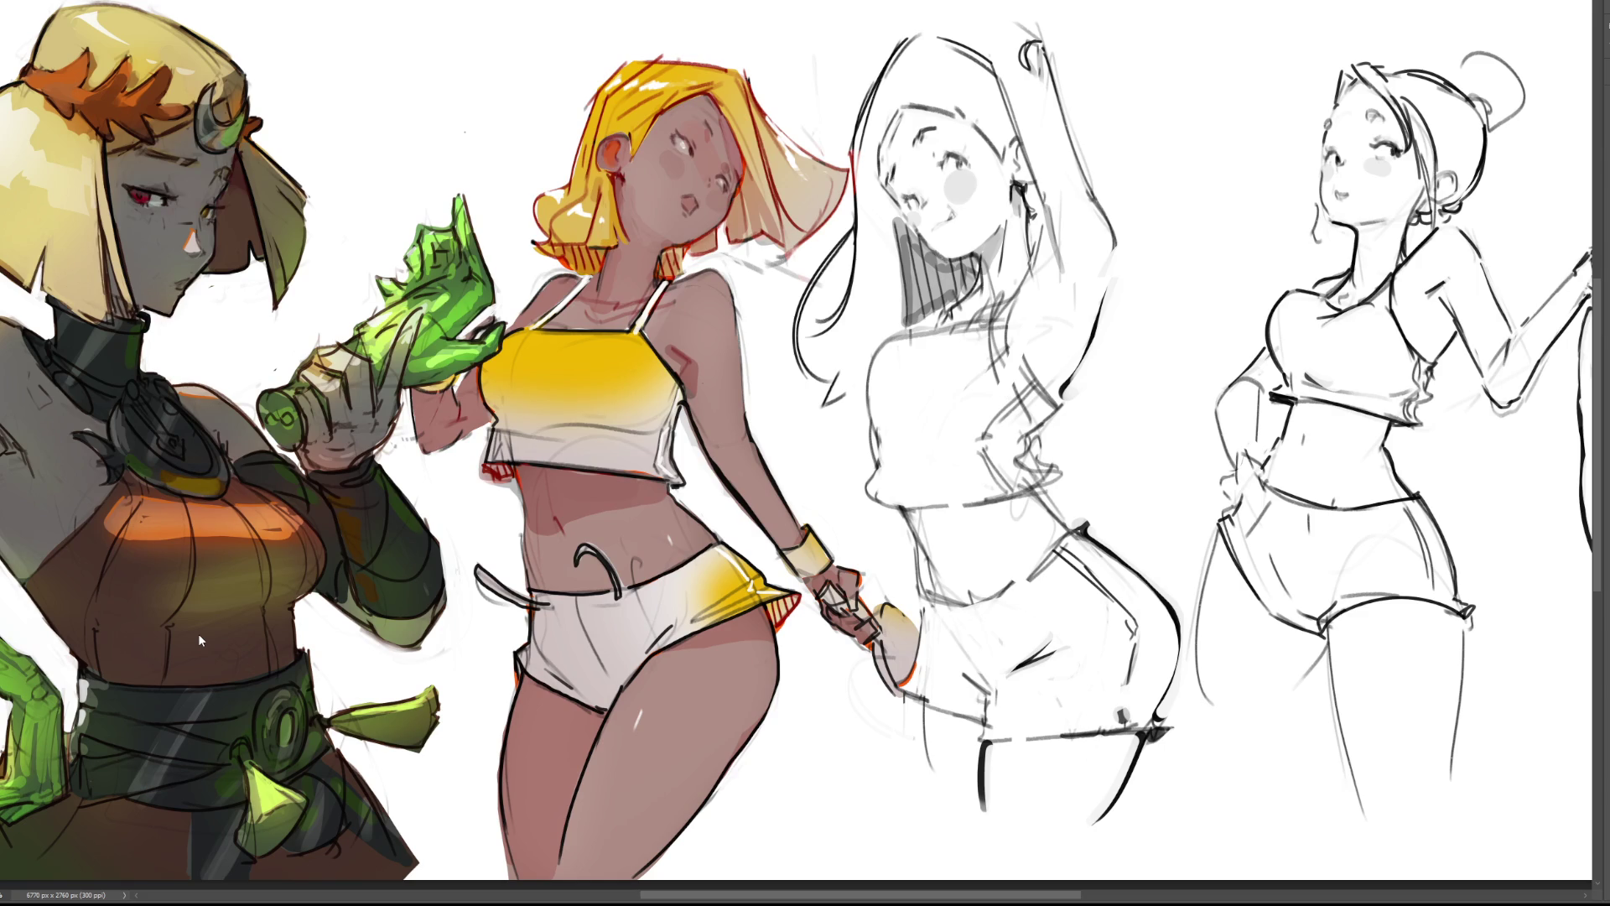
{"action": "key", "text": "ctrl+z"}
{"action": "key", "text": "ctrl+minus"}
{"action": "key", "text": "ctrl+minus"}
{"action": "key", "text": "ctrl+minus"}
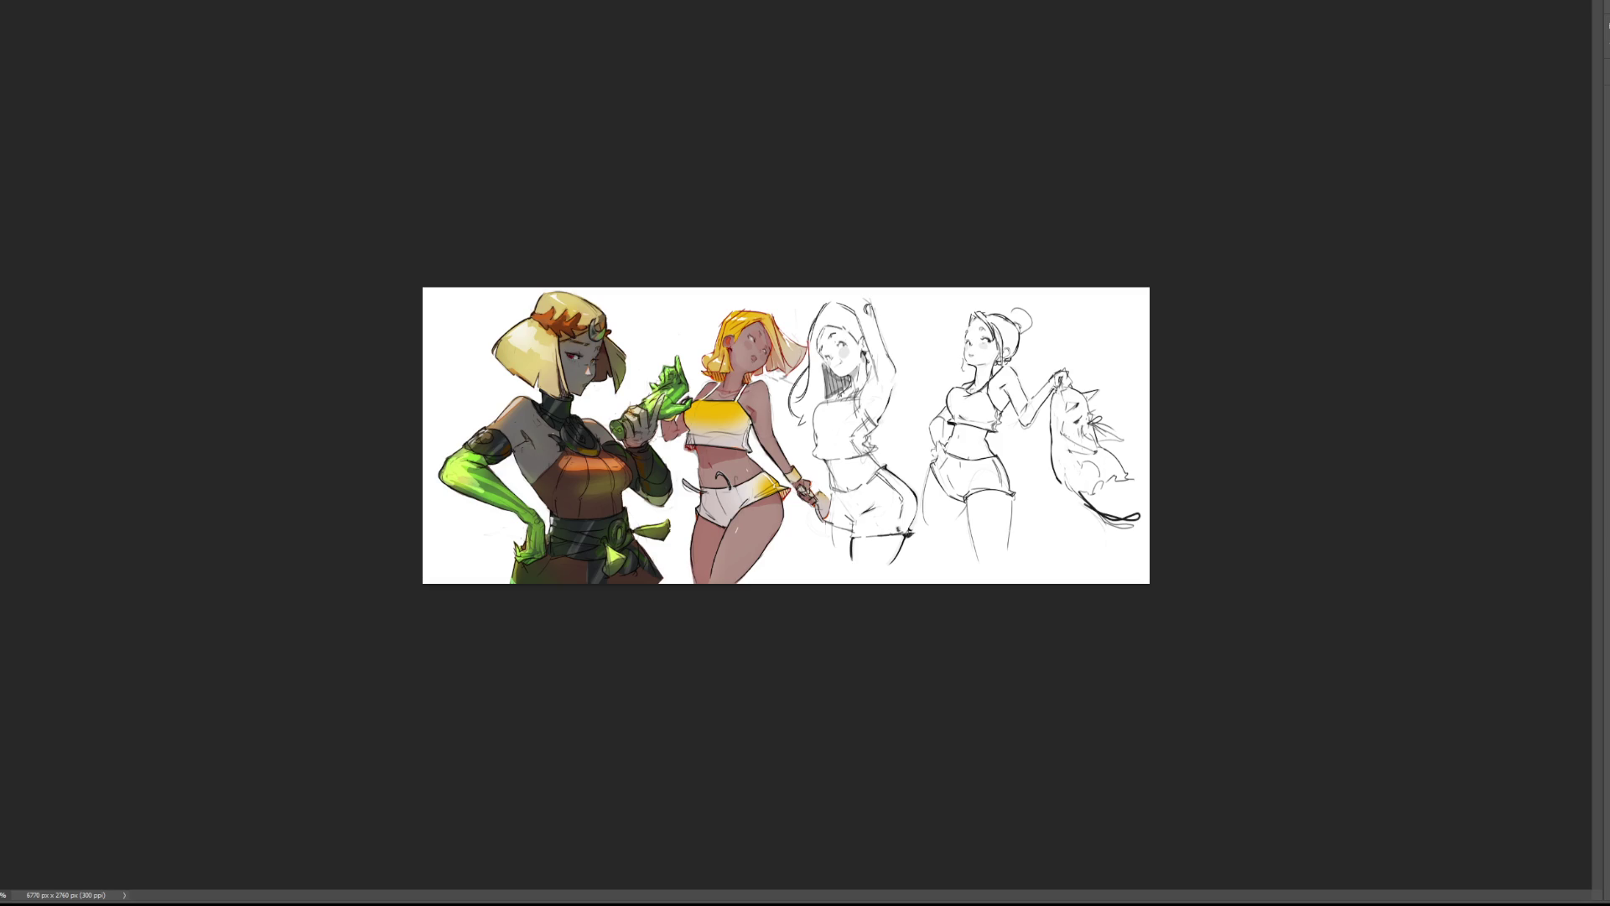
Fit the sheet to the window and dab grey behind the blonde girl's head with a larger brush.
{"action": "key", "text": "ctrl+0"}
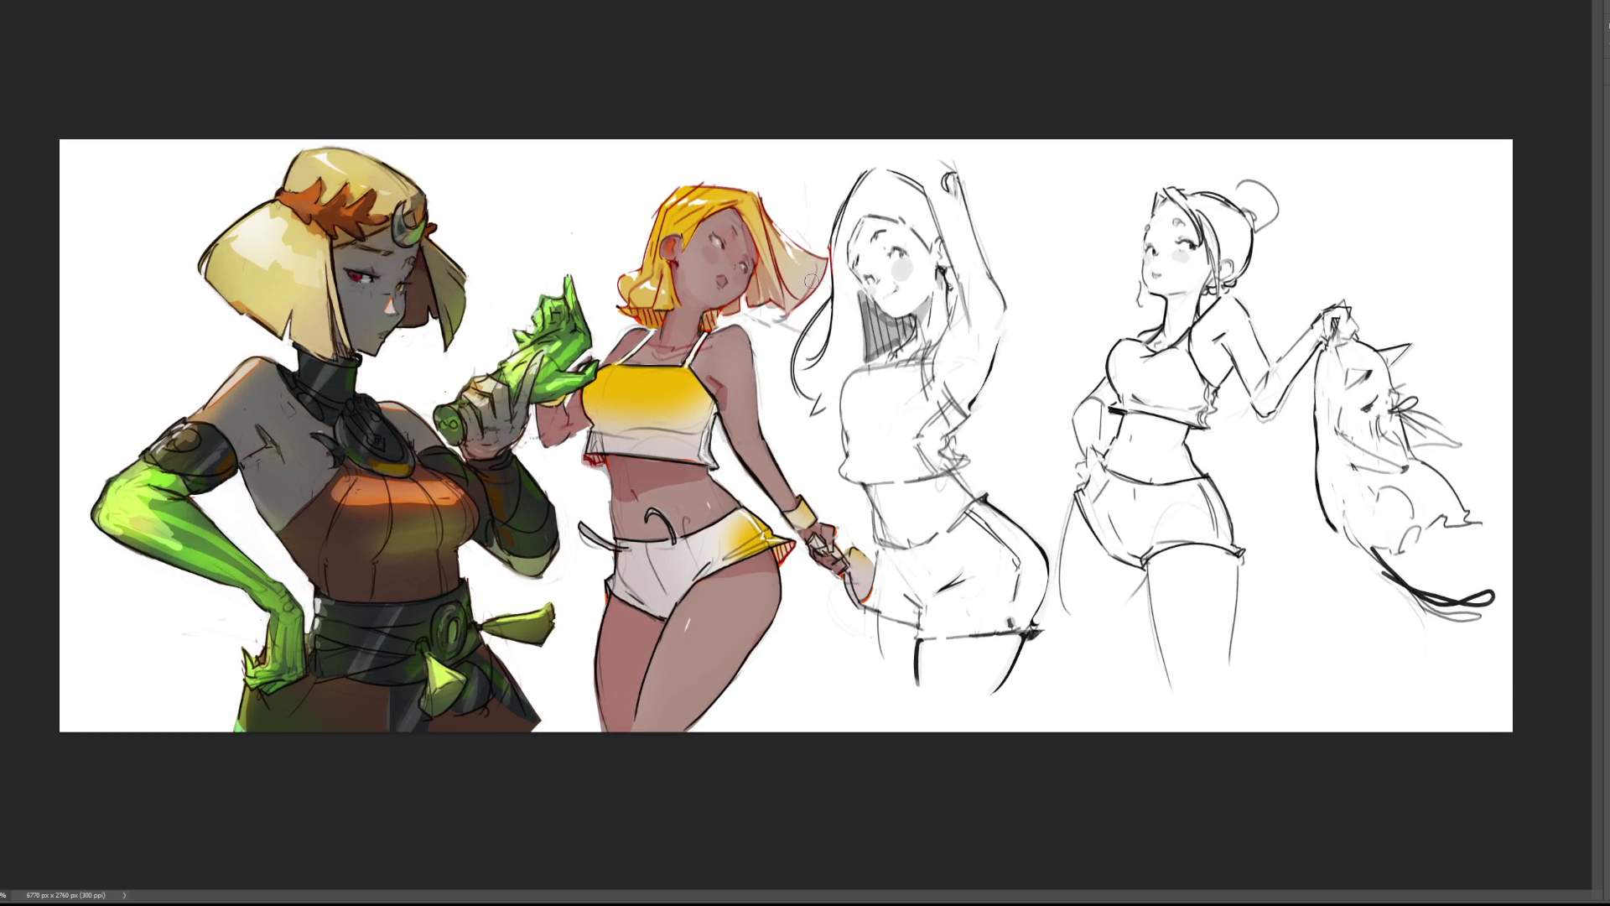
{"action": "key", "text": "bracketright"}
{"action": "key", "text": "bracketright"}
{"action": "key", "text": "bracketright"}
{"action": "left_click", "coordinate": [688, 228]}
Spread a broad soft grey backdrop shape around the blonde girl in the middle.
{"action": "mouse_move", "coordinate": [706, 377]}
{"action": "left_mouse_down"}
{"action": "mouse_move", "coordinate": [738, 218]}
{"action": "mouse_move", "coordinate": [587, 252]}
{"action": "mouse_move", "coordinate": [558, 377]}
{"action": "mouse_move", "coordinate": [681, 749]}
{"action": "mouse_move", "coordinate": [784, 419]}
{"action": "mouse_move", "coordinate": [839, 587]}
{"action": "mouse_move", "coordinate": [751, 730]}
{"action": "mouse_move", "coordinate": [734, 243]}
{"action": "mouse_move", "coordinate": [826, 335]}
{"action": "mouse_move", "coordinate": [881, 453]}
{"action": "mouse_move", "coordinate": [806, 176]}
{"action": "left_mouse_up"}
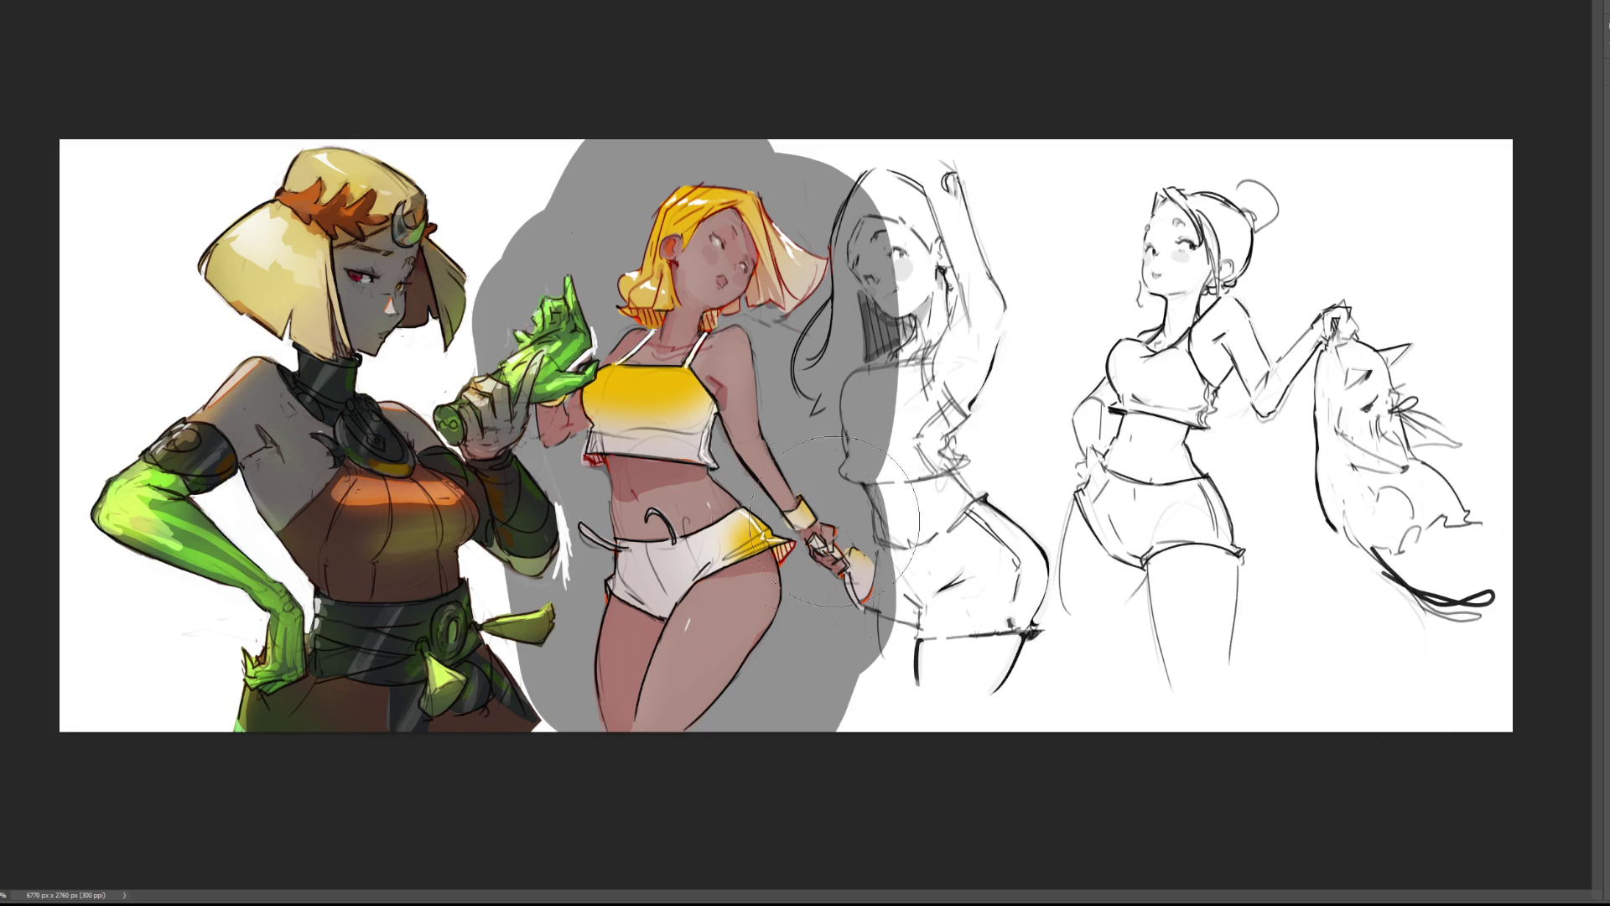
{"action": "key", "text": "bracketleft"}
{"action": "key", "text": "bracketleft"}
{"action": "key", "text": "bracketleft"}
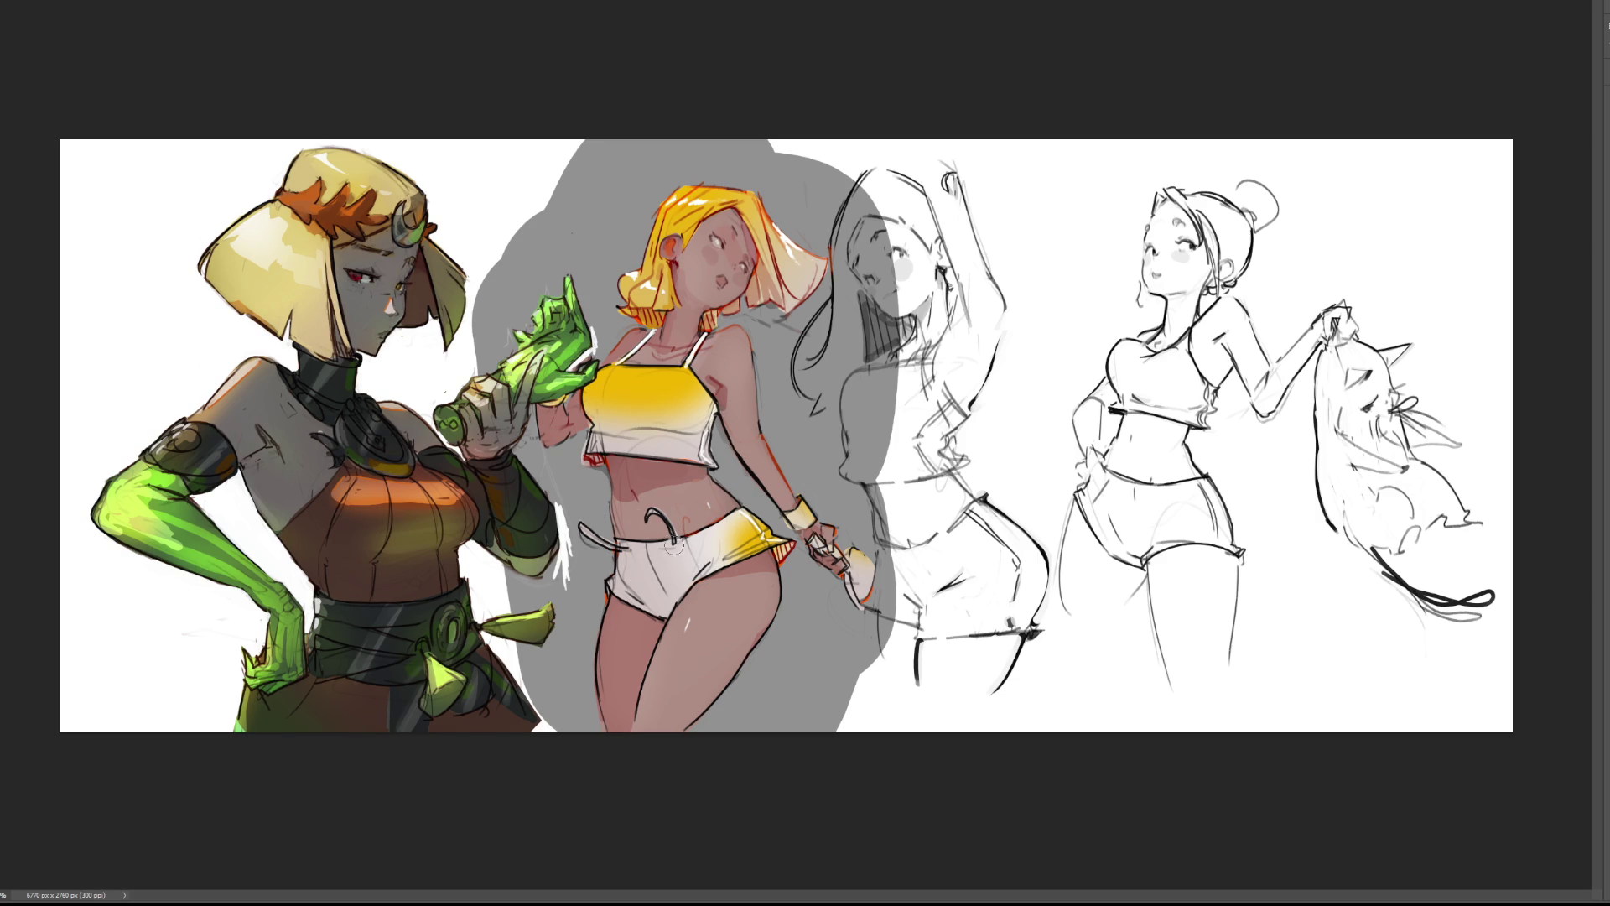
Shade the blonde girl's white shorts and the lower edge of her crop top.
{"action": "mouse_move", "coordinate": [673, 542]}
{"action": "left_mouse_down"}
{"action": "mouse_move", "coordinate": [676, 564]}
{"action": "mouse_move", "coordinate": [620, 567]}
{"action": "left_mouse_up"}
{"action": "mouse_move", "coordinate": [644, 586]}
{"action": "left_mouse_down"}
{"action": "mouse_move", "coordinate": [689, 587]}
{"action": "mouse_move", "coordinate": [627, 585]}
{"action": "mouse_move", "coordinate": [703, 566]}
{"action": "left_mouse_up"}
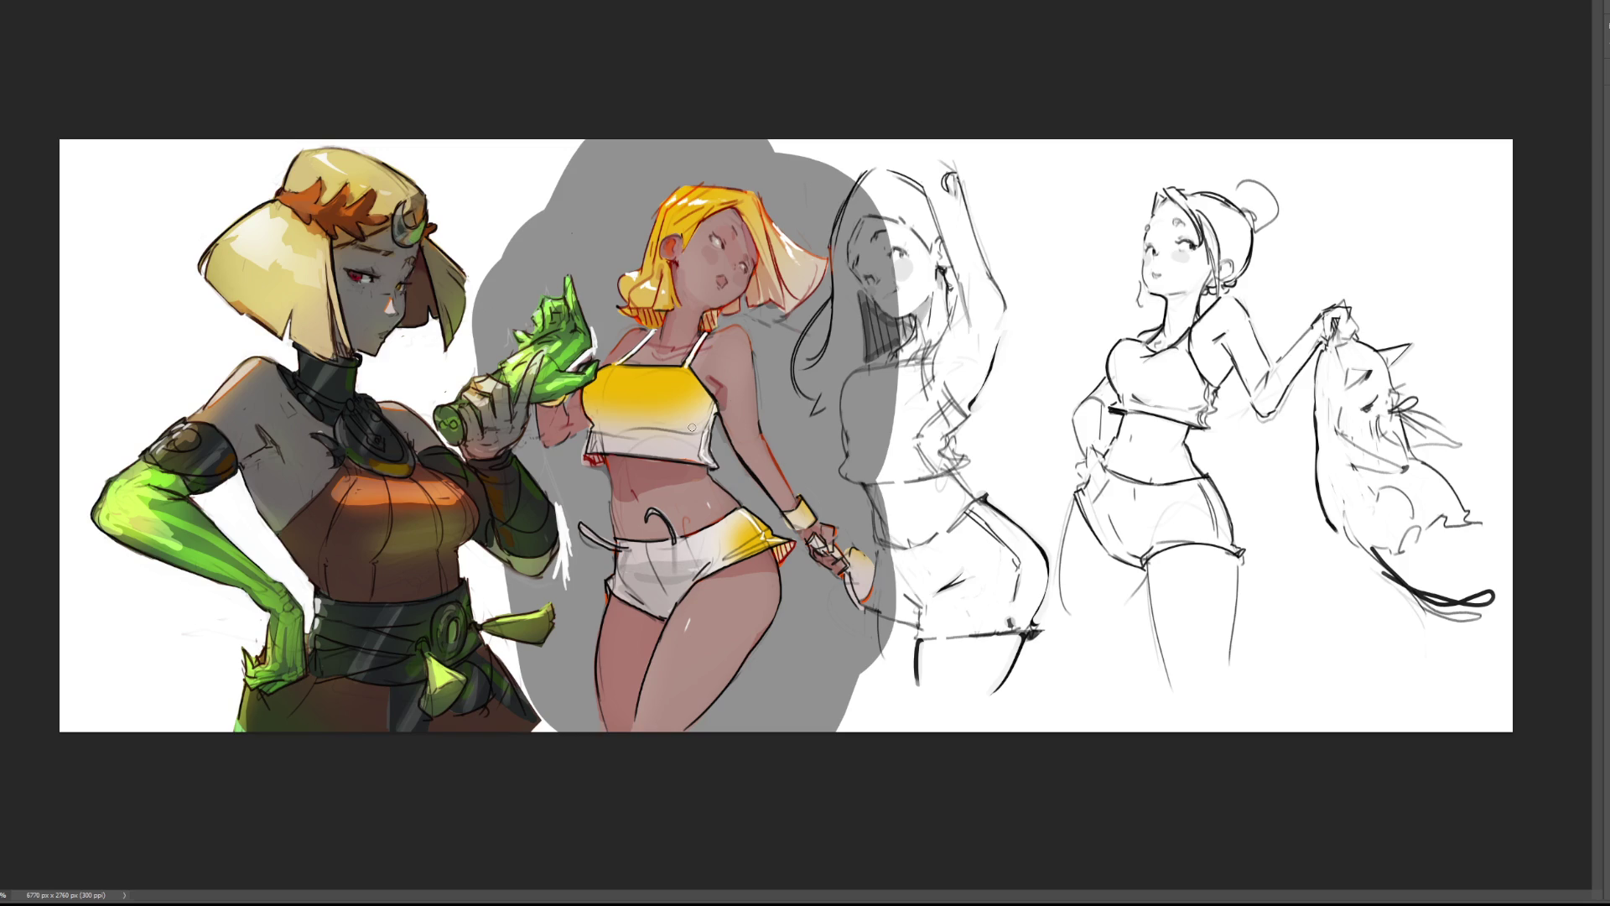
{"action": "key", "text": "ctrl+z"}
{"action": "key", "text": "ctrl+z"}
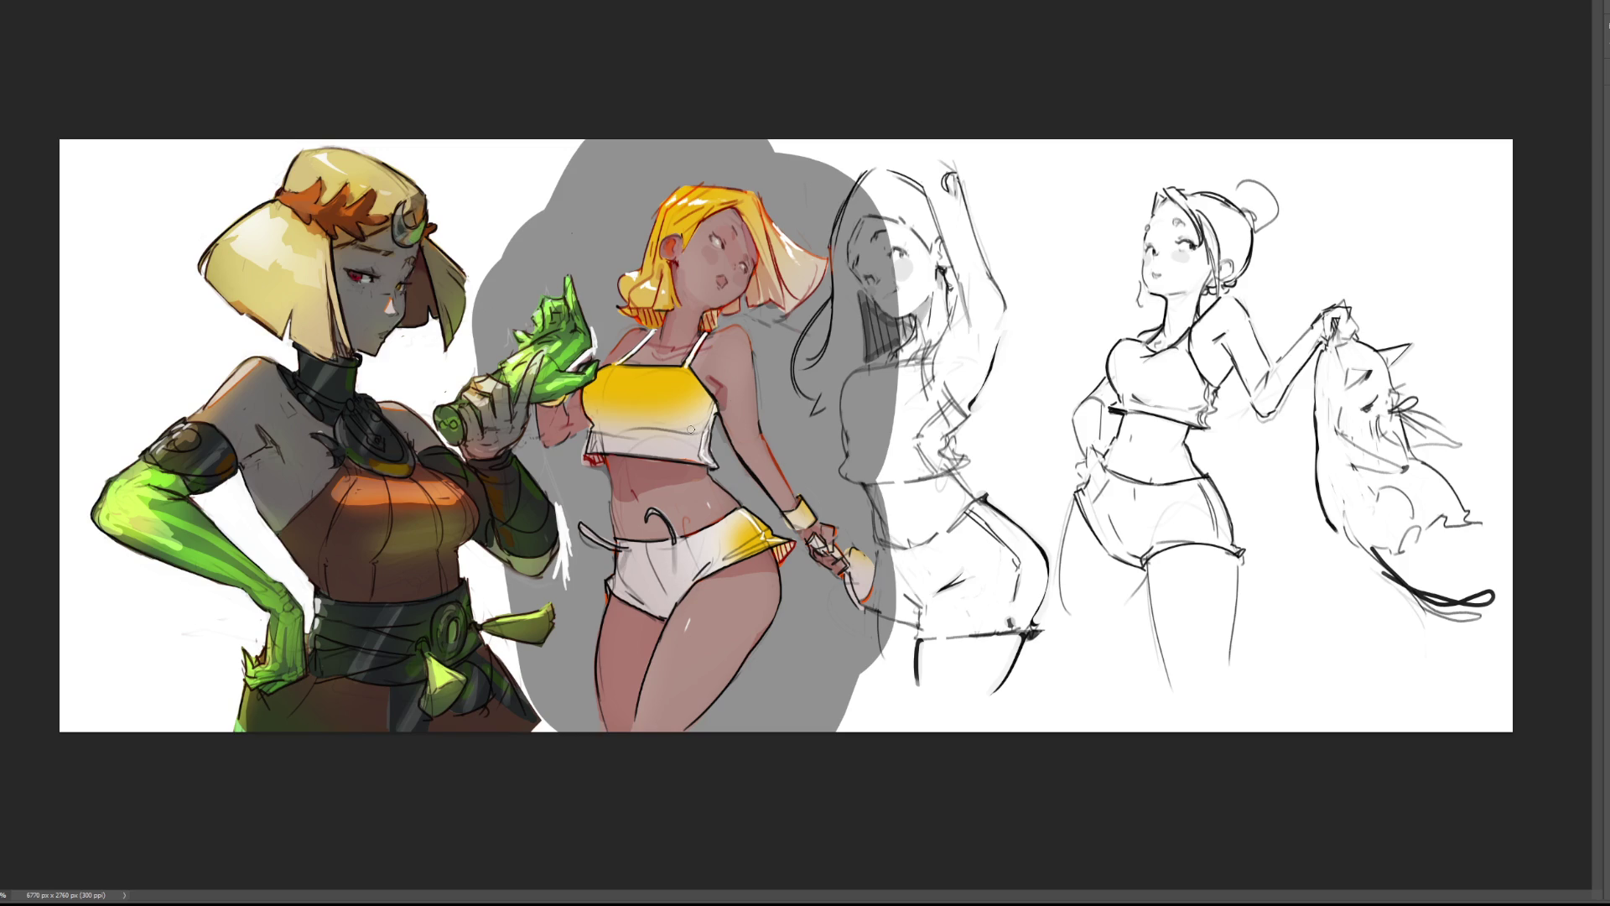
{"action": "mouse_move", "coordinate": [648, 603]}
{"action": "left_mouse_down"}
{"action": "mouse_move", "coordinate": [665, 612]}
{"action": "mouse_move", "coordinate": [629, 587]}
{"action": "mouse_move", "coordinate": [681, 597]}
{"action": "mouse_move", "coordinate": [749, 545]}
{"action": "left_mouse_up"}
{"action": "left_click_drag", "start_coordinate": [589, 435], "coordinate": [702, 432]}
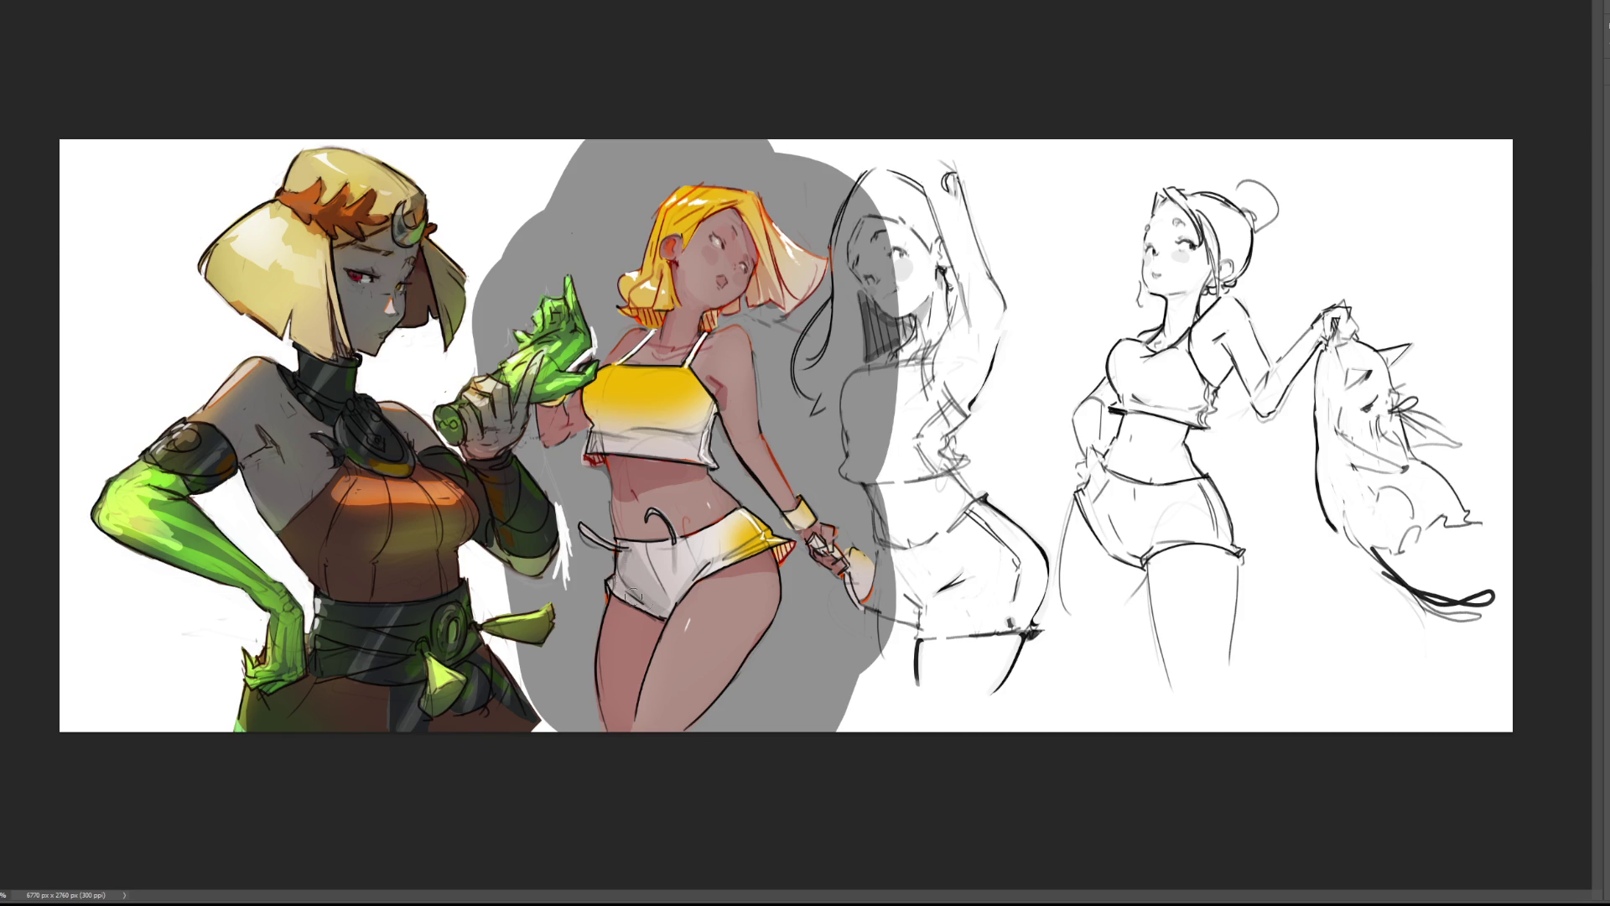
{"action": "mouse_move", "coordinate": [669, 560]}
{"action": "left_mouse_down"}
{"action": "mouse_move", "coordinate": [621, 604]}
{"action": "mouse_move", "coordinate": [650, 599]}
{"action": "mouse_move", "coordinate": [633, 587]}
{"action": "mouse_move", "coordinate": [698, 545]}
{"action": "mouse_move", "coordinate": [681, 570]}
{"action": "left_mouse_up"}
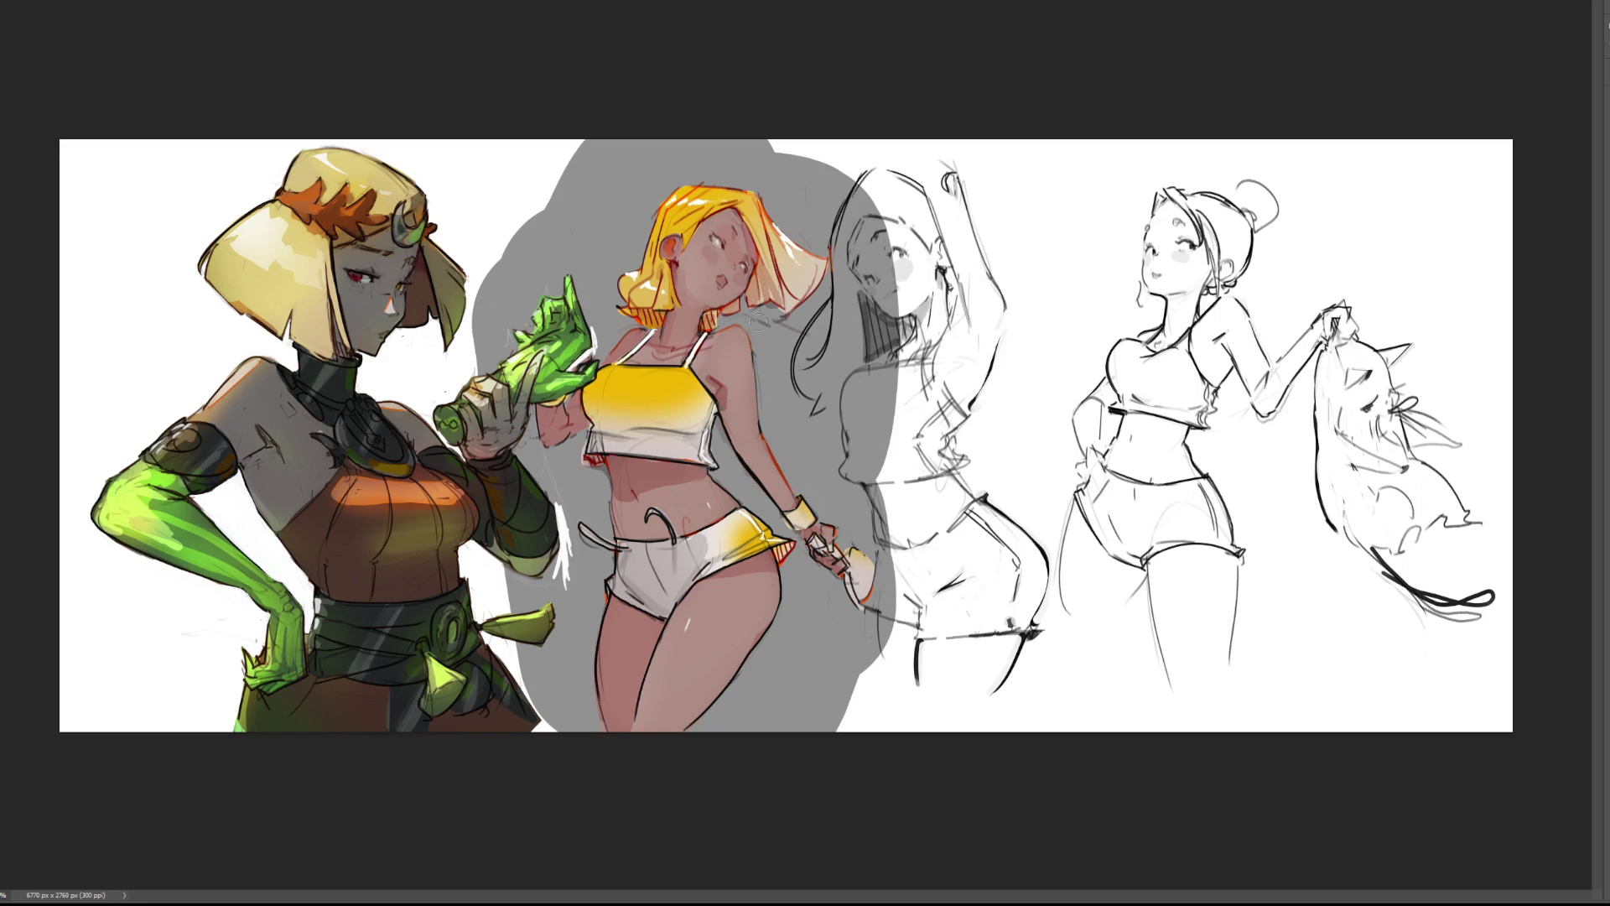
Add grey shading along the crop top's lower and upper edges, plus a faint line in the right figure's shorts.
{"action": "key", "text": "bracketright"}
{"action": "key", "text": "bracketright"}
{"action": "key", "text": "bracketright"}
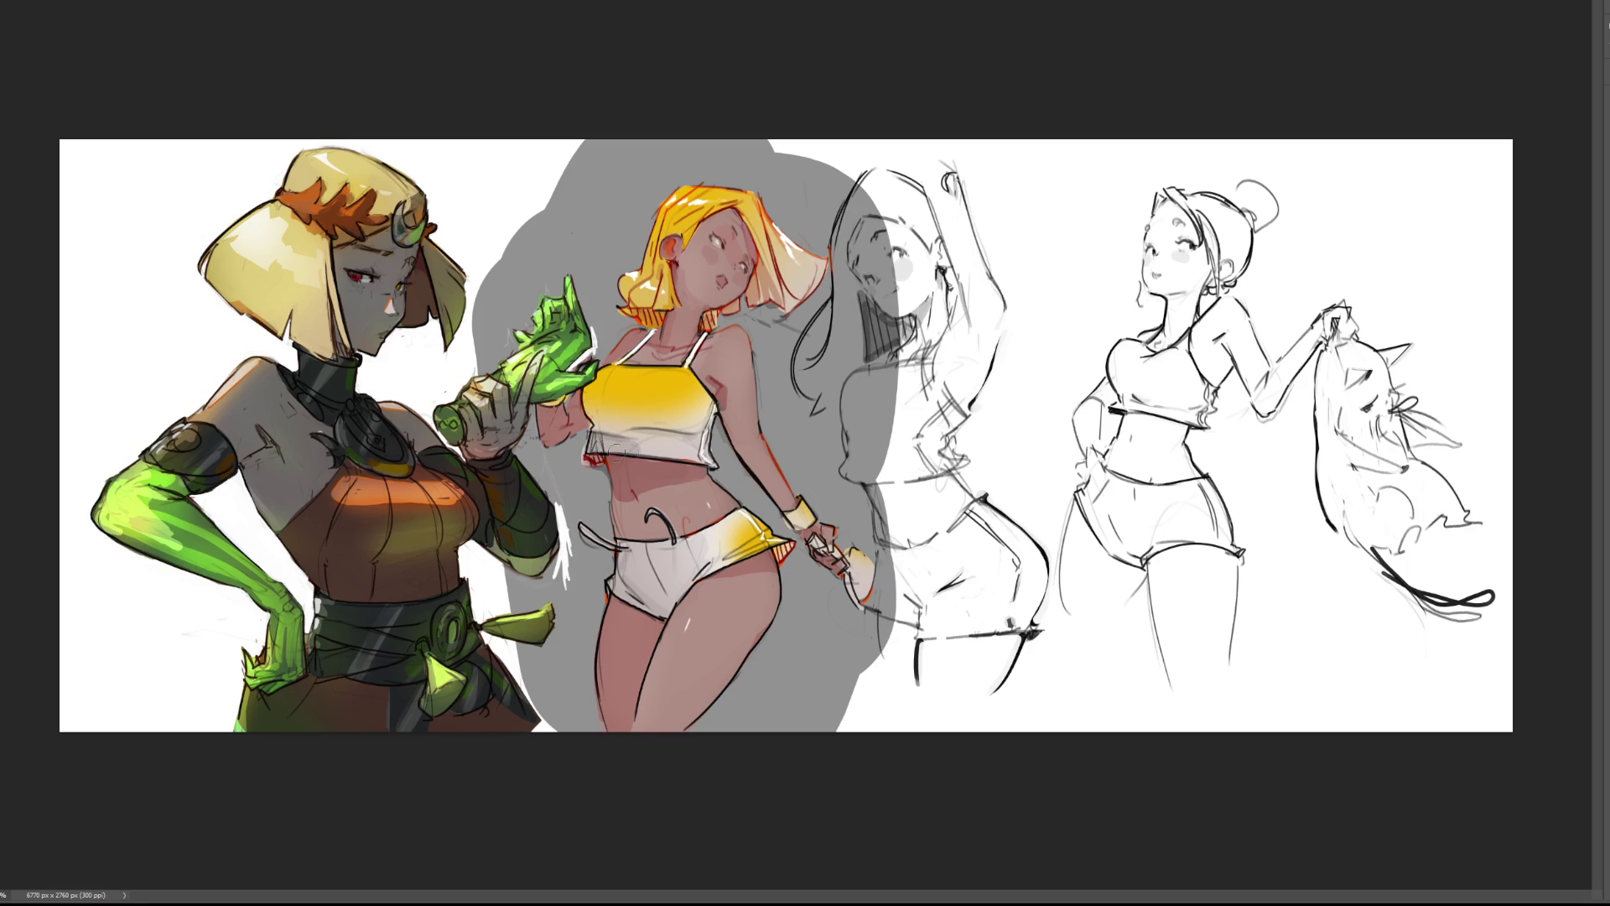
{"action": "left_click_drag", "start_coordinate": [681, 444], "coordinate": [640, 450]}
{"action": "key", "text": "b"}
{"action": "key", "text": "bracketleft"}
{"action": "key", "text": "bracketleft"}
{"action": "key", "text": "bracketleft"}
{"action": "key", "text": "bracketleft"}
{"action": "key", "text": "bracketleft"}
{"action": "key", "text": "bracketleft"}
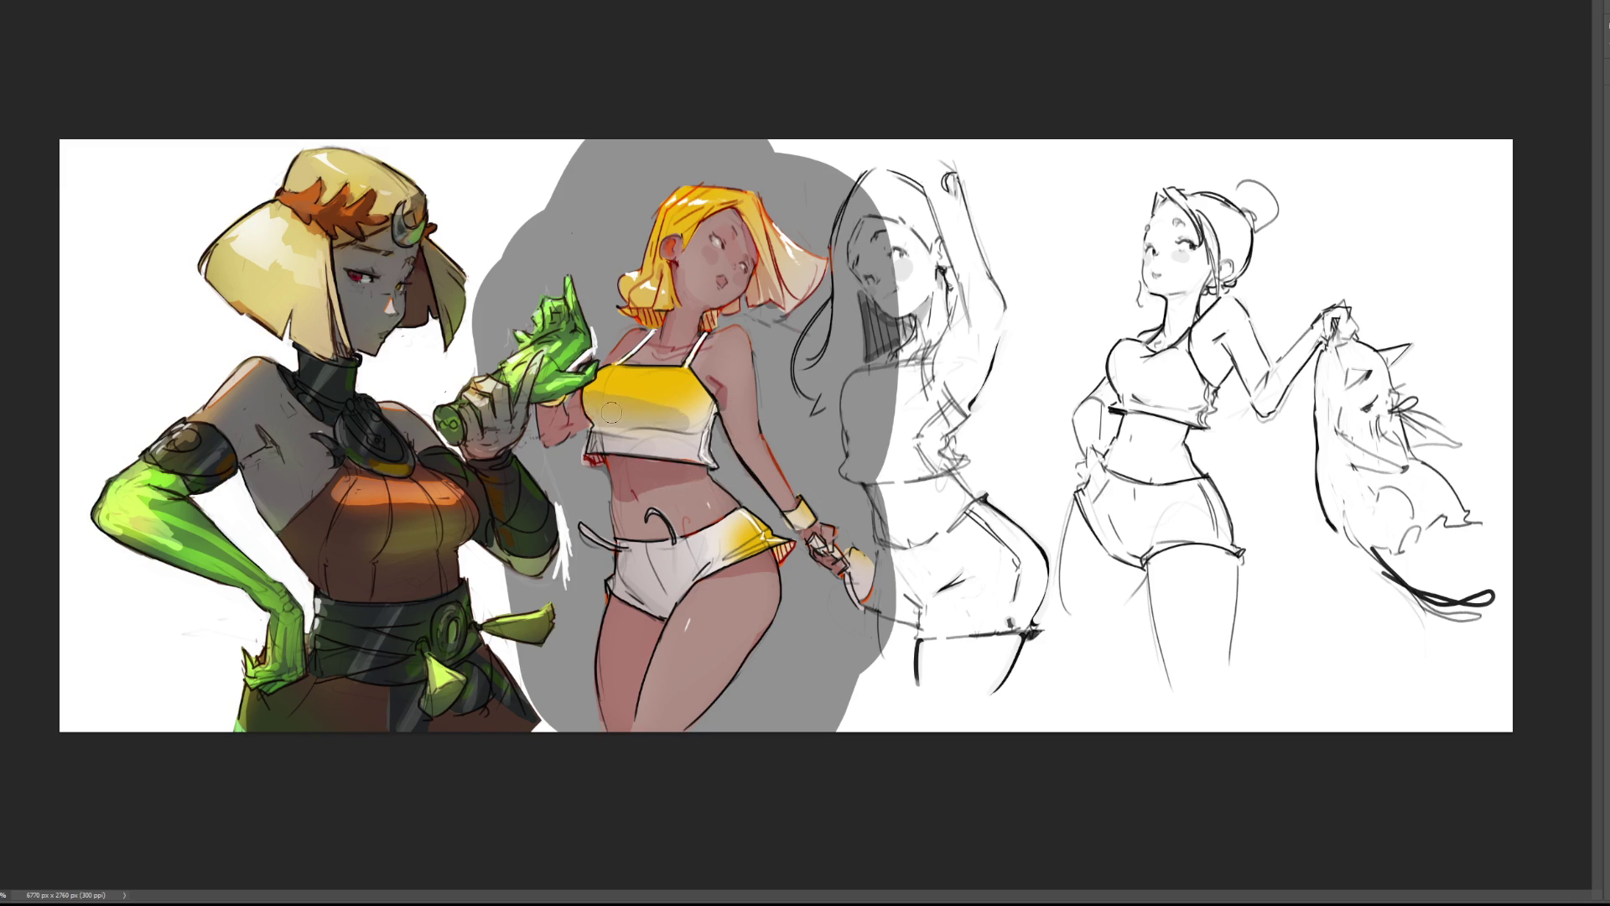
{"action": "left_click_drag", "start_coordinate": [678, 410], "coordinate": [606, 380]}
{"action": "key", "text": "bracketright"}
{"action": "key", "text": "bracketright"}
{"action": "key", "text": "bracketright"}
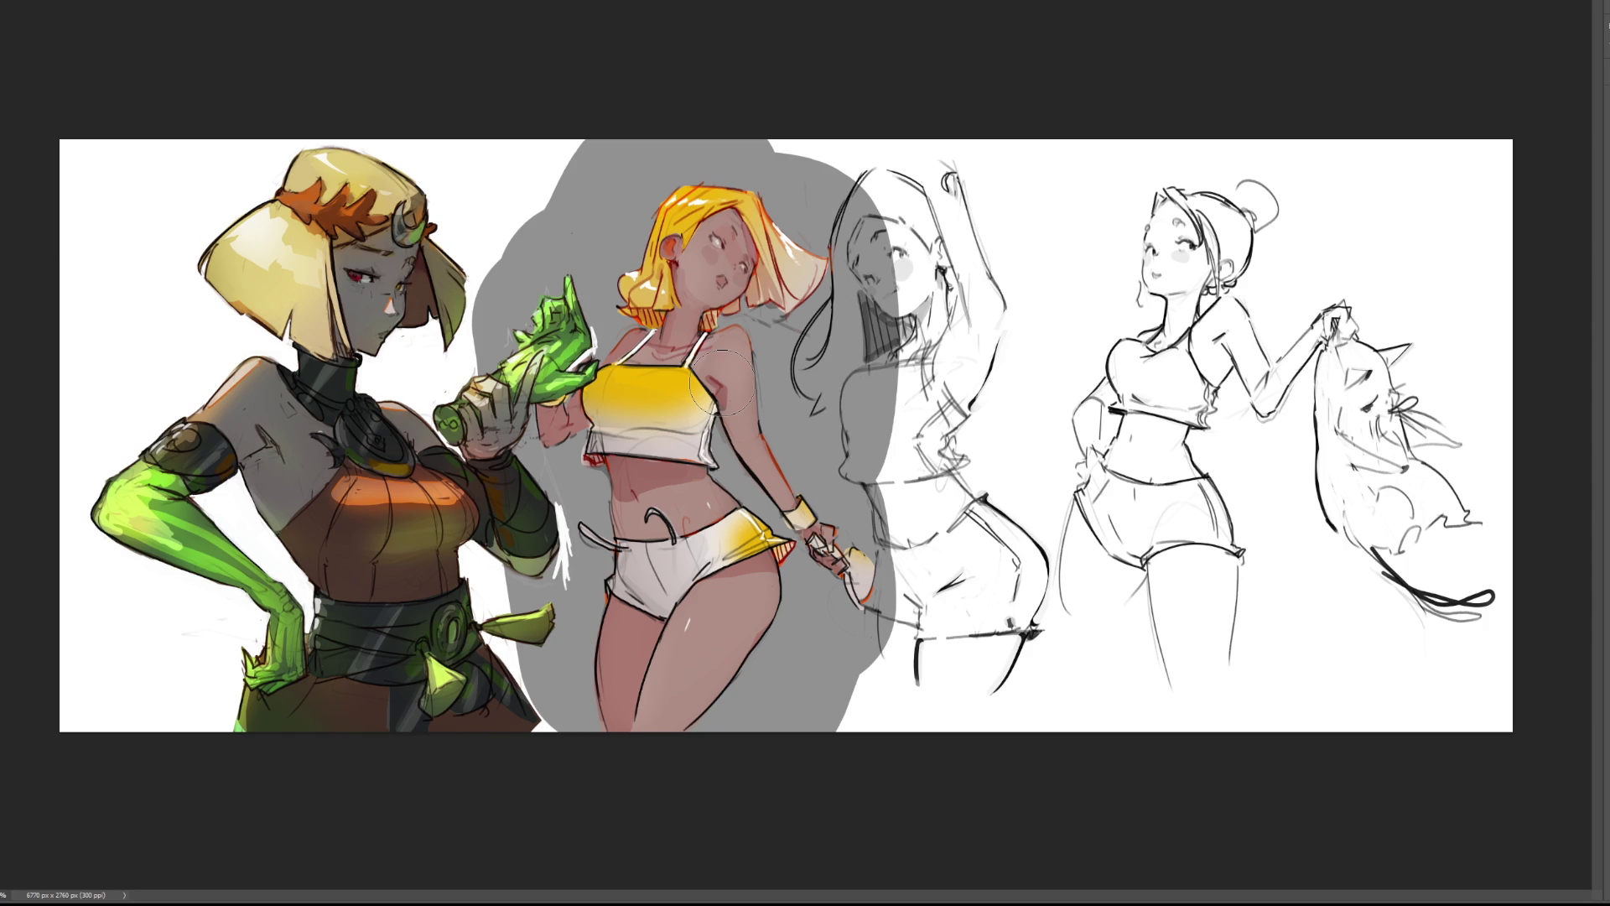
{"action": "left_click_drag", "start_coordinate": [1142, 510], "coordinate": [1181, 495]}
Darken the right eye's lids and lashes, fill its iris, and extend the left eye's lashes and highlight.
{"action": "scroll", "coordinate": [805, 436], "scroll_direction": "up", "scroll_amount": 10}
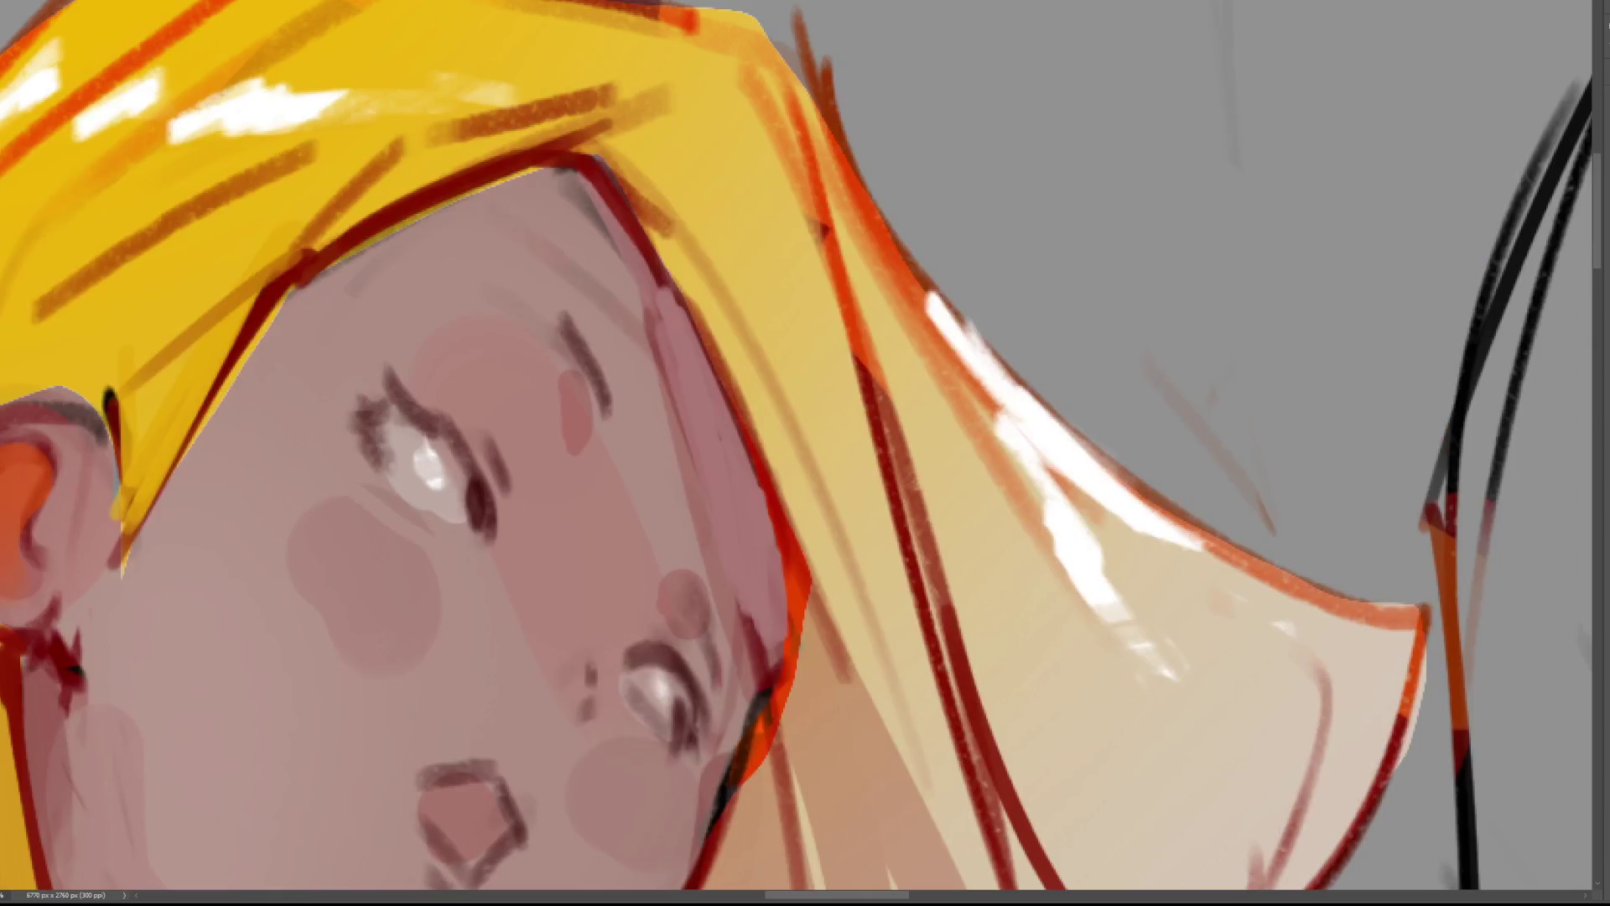
{"action": "mouse_move", "coordinate": [805, 453]}
{"action": "left_mouse_down"}
{"action": "mouse_move", "coordinate": [847, 520]}
{"action": "mouse_move", "coordinate": [1025, 19]}
{"action": "mouse_move", "coordinate": [1031, 210]}
{"action": "left_mouse_up"}
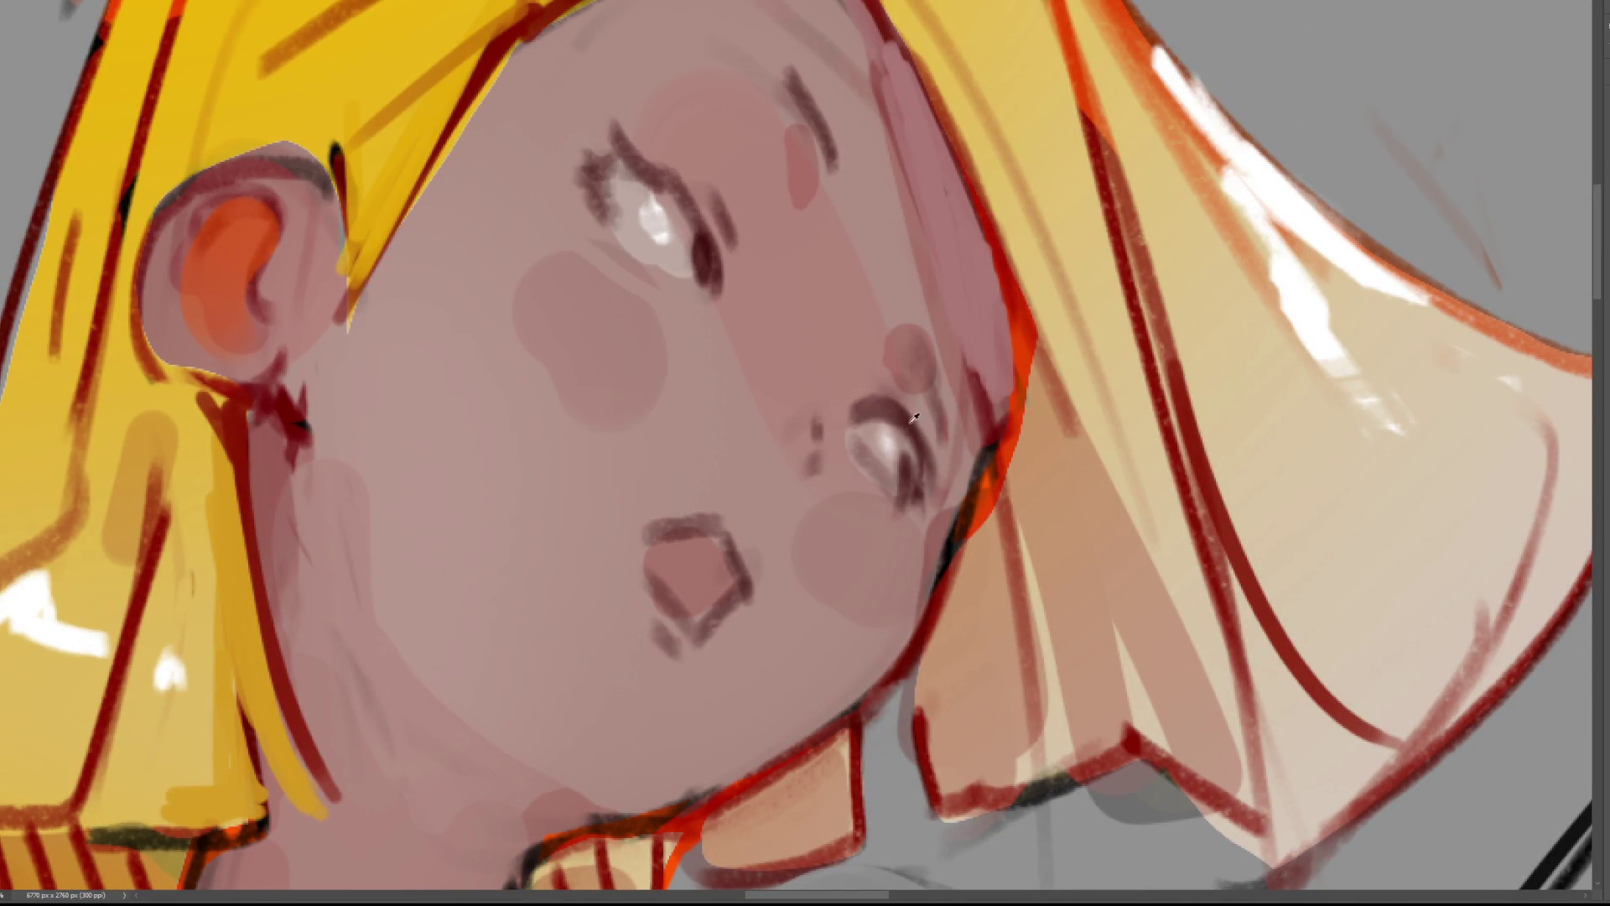
{"action": "key", "text": "bracketleft"}
{"action": "key", "text": "bracketleft"}
{"action": "key", "text": "bracketleft"}
{"action": "mouse_move", "coordinate": [846, 420]}
{"action": "left_mouse_down"}
{"action": "mouse_move", "coordinate": [894, 415]}
{"action": "mouse_move", "coordinate": [913, 432]}
{"action": "mouse_move", "coordinate": [889, 409]}
{"action": "mouse_move", "coordinate": [918, 470]}
{"action": "mouse_move", "coordinate": [882, 460]}
{"action": "left_mouse_up"}
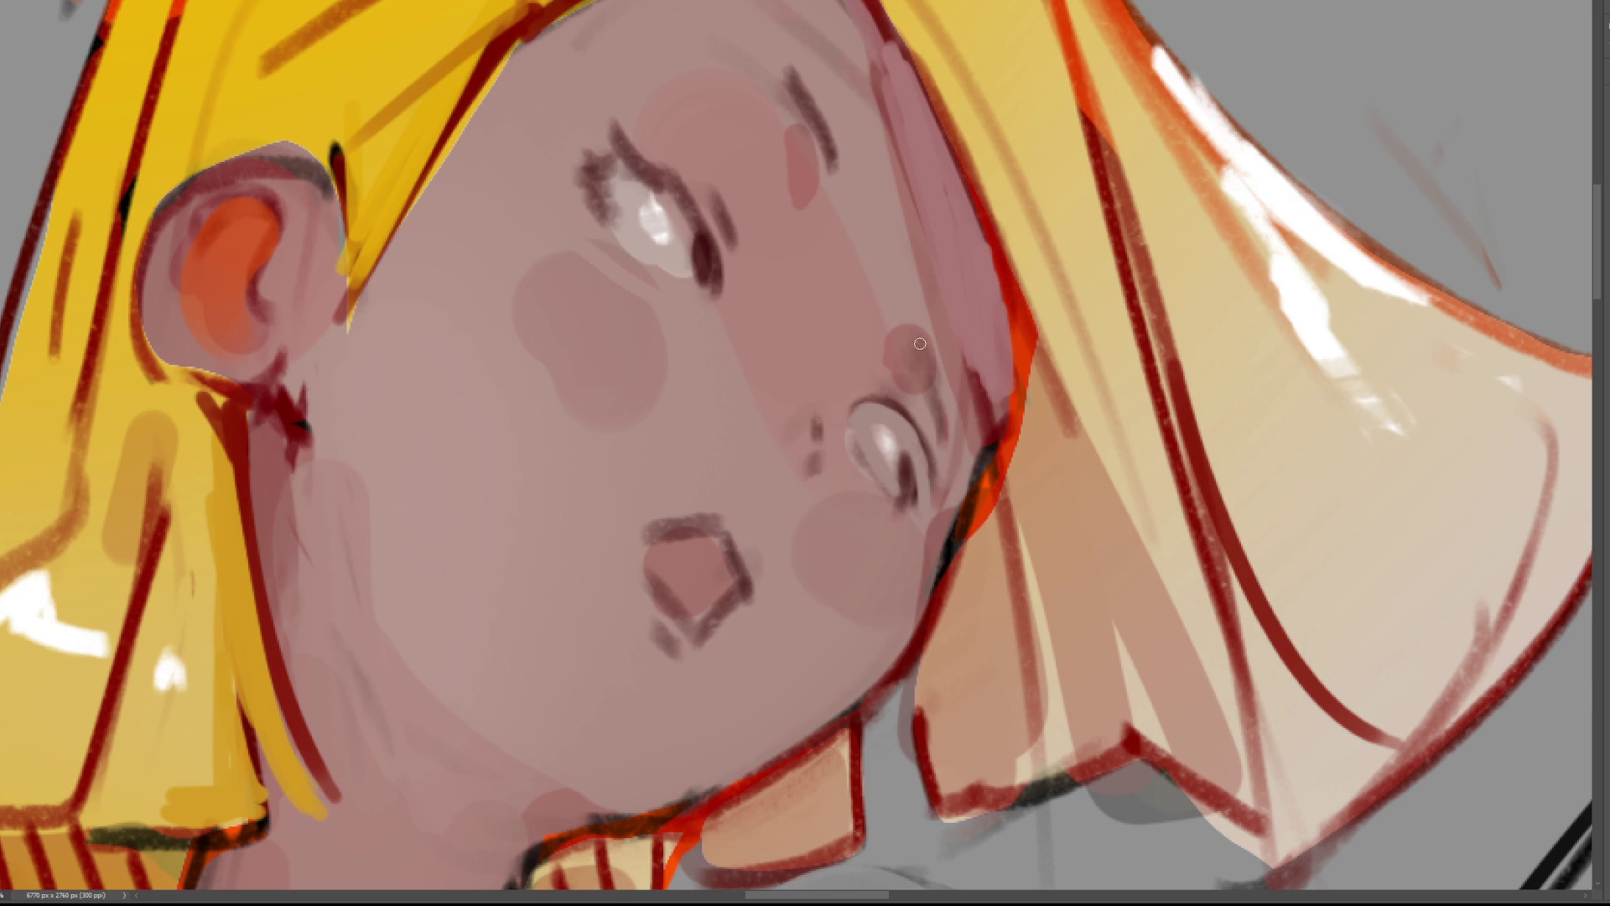
{"action": "mouse_move", "coordinate": [857, 408]}
{"action": "left_mouse_down"}
{"action": "mouse_move", "coordinate": [902, 403]}
{"action": "mouse_move", "coordinate": [939, 422]}
{"action": "mouse_move", "coordinate": [961, 457]}
{"action": "mouse_move", "coordinate": [951, 492]}
{"action": "left_mouse_up"}
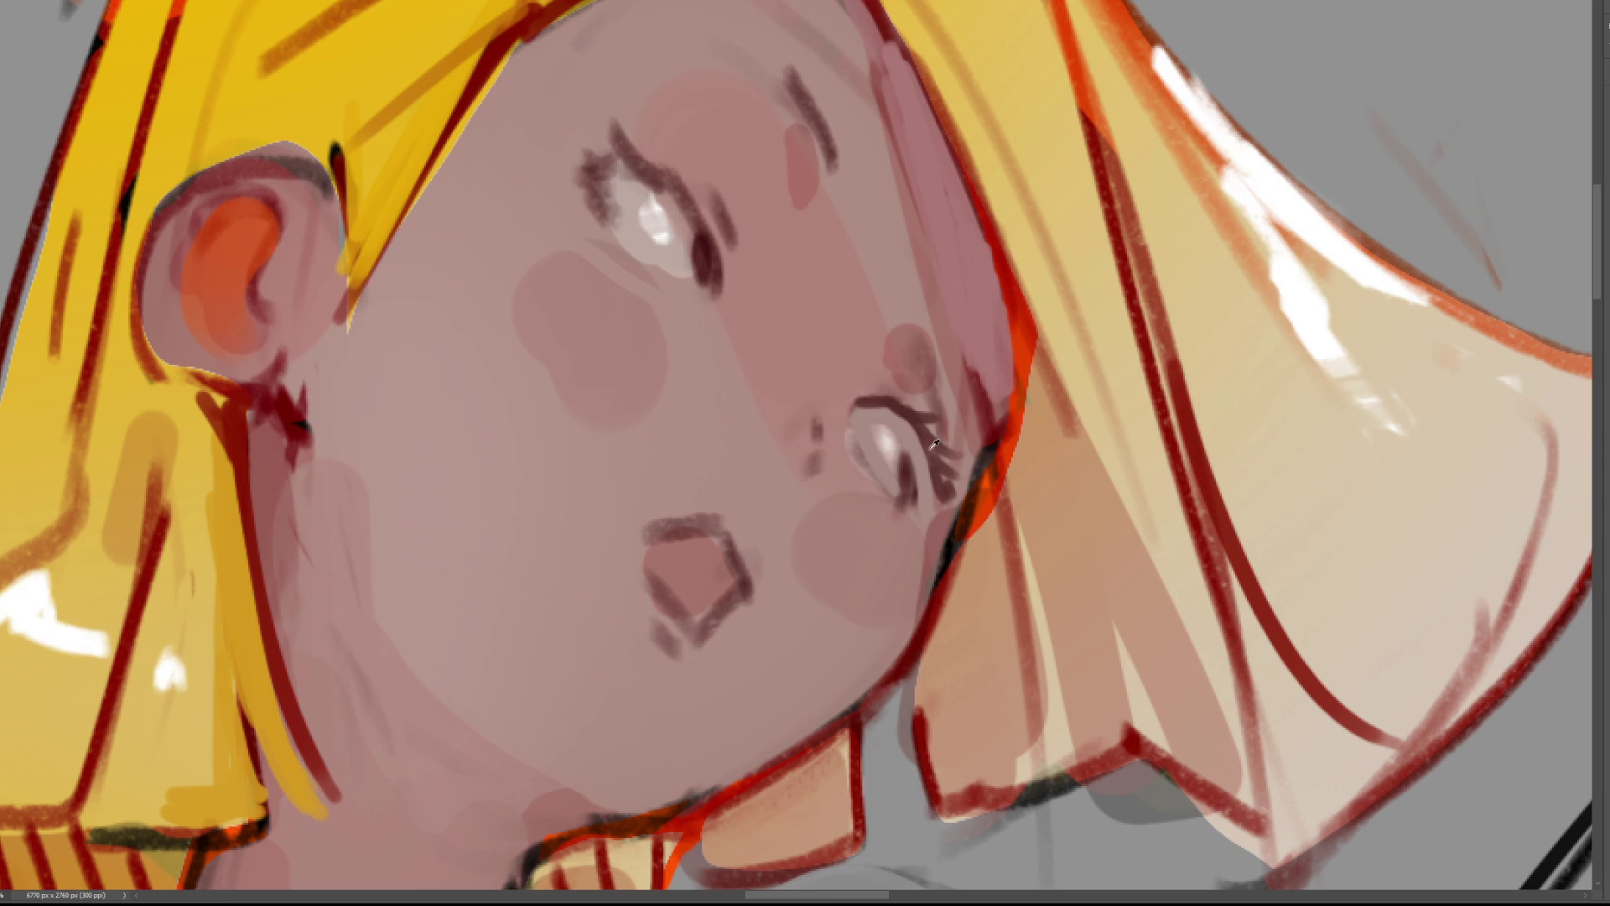
{"action": "left_click_drag", "start_coordinate": [855, 463], "coordinate": [912, 511]}
{"action": "left_click", "coordinate": [925, 521]}
{"action": "left_click_drag", "start_coordinate": [851, 408], "coordinate": [840, 411]}
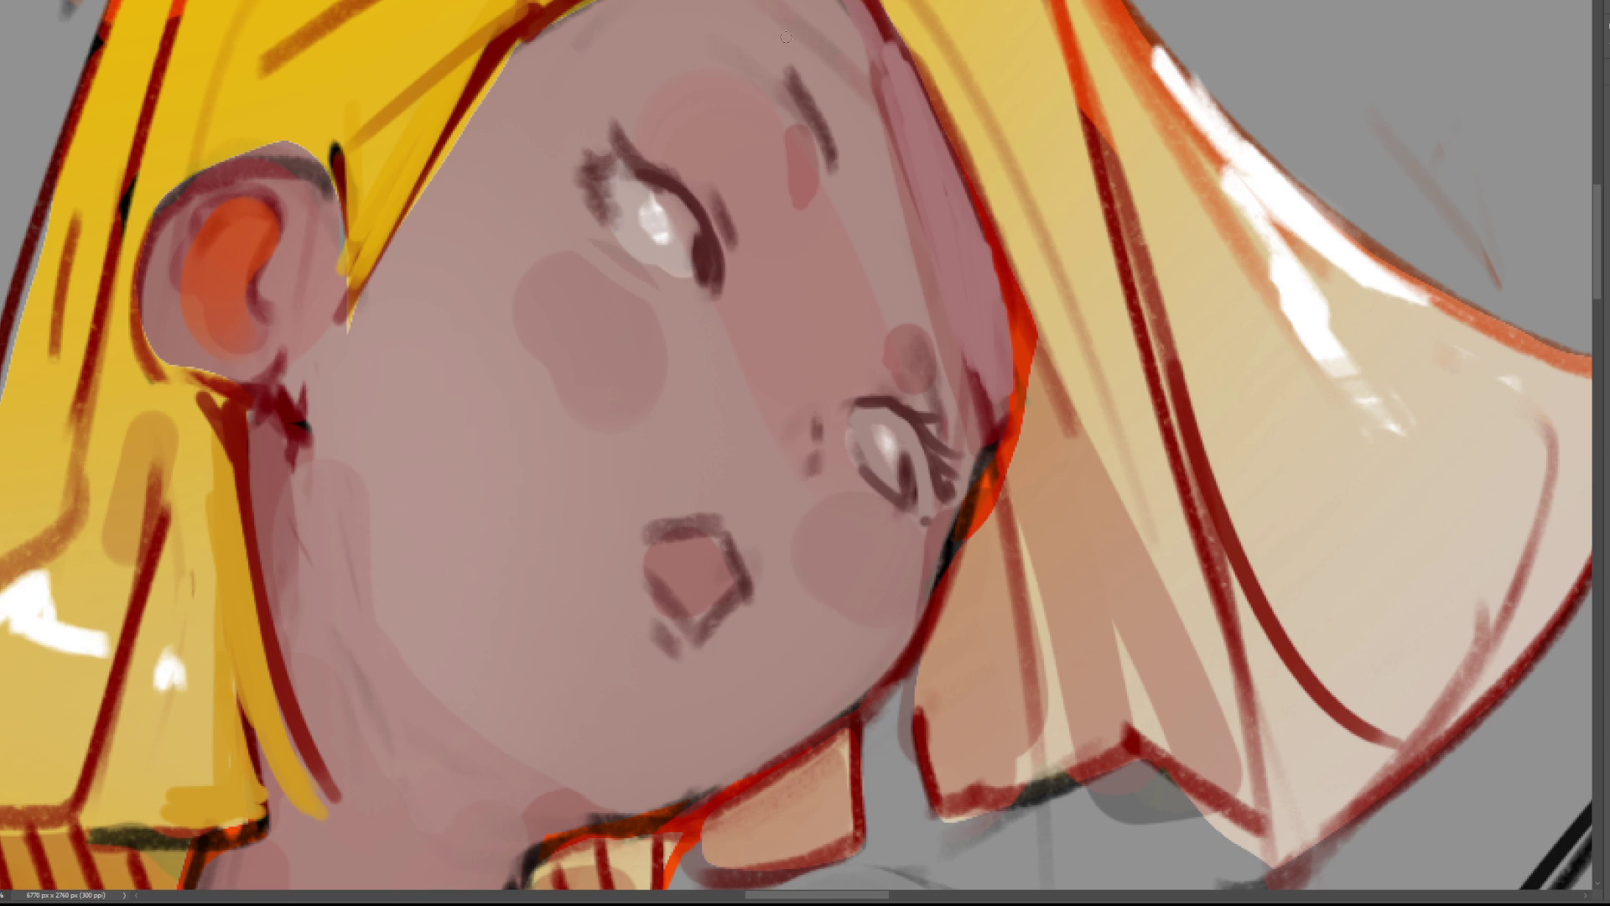
{"action": "mouse_move", "coordinate": [600, 110]}
{"action": "left_mouse_down"}
{"action": "mouse_move", "coordinate": [624, 165]}
{"action": "mouse_move", "coordinate": [621, 226]}
{"action": "left_mouse_up"}
{"action": "mouse_move", "coordinate": [906, 449]}
{"action": "left_mouse_down"}
{"action": "mouse_move", "coordinate": [918, 505]}
{"action": "mouse_move", "coordinate": [895, 437]}
{"action": "mouse_move", "coordinate": [927, 476]}
{"action": "mouse_move", "coordinate": [886, 432]}
{"action": "left_mouse_up"}
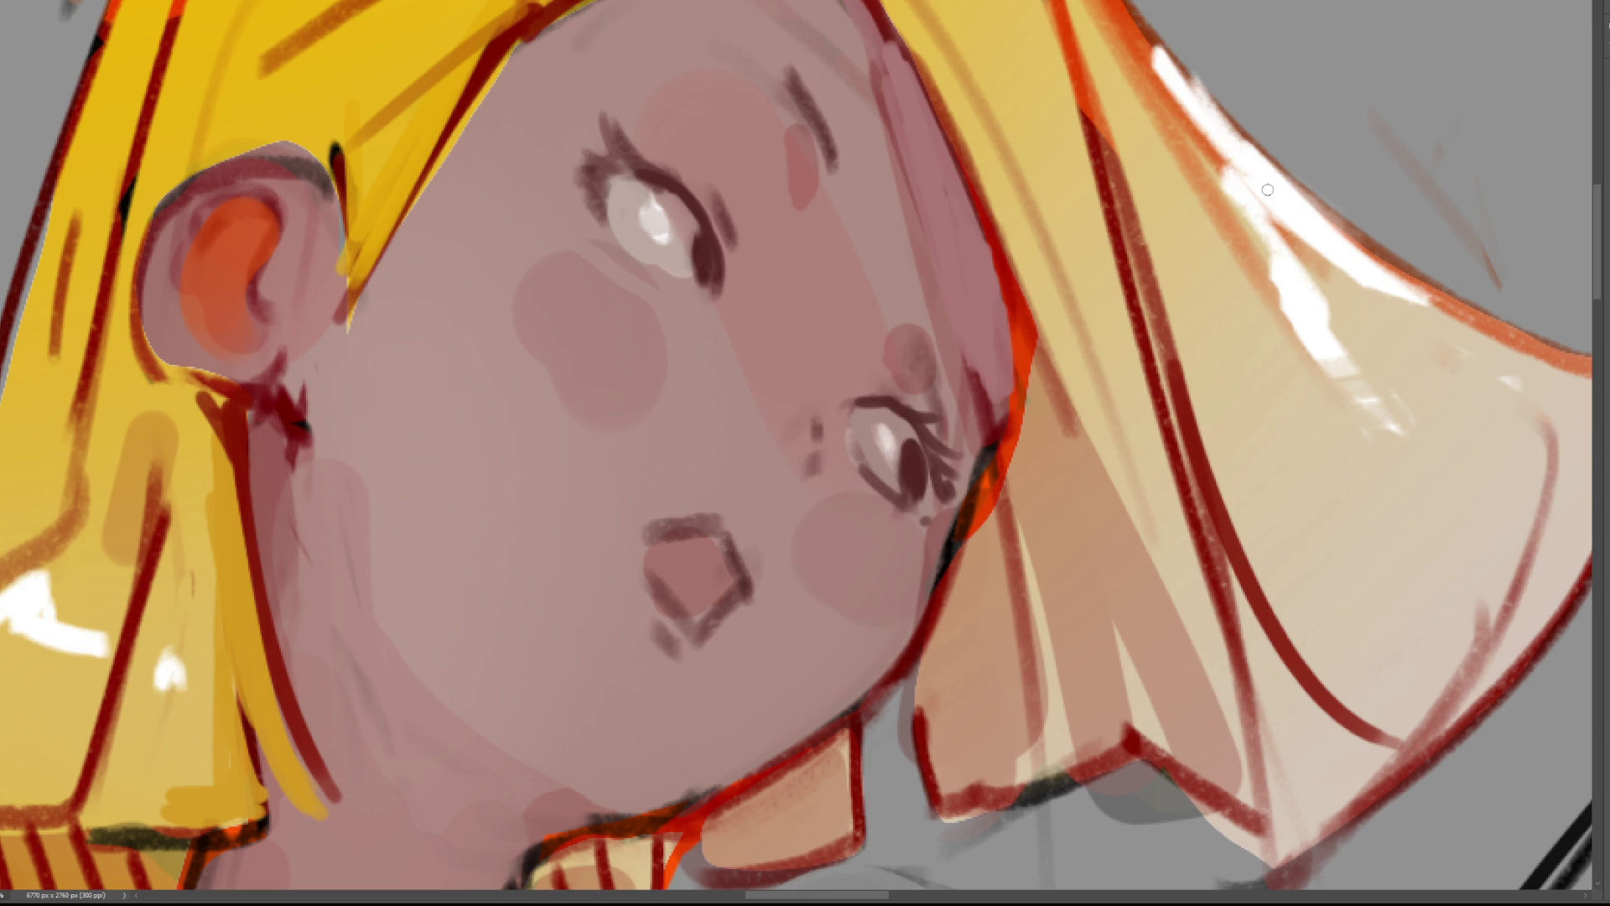
{"action": "left_click_drag", "start_coordinate": [659, 217], "coordinate": [653, 236]}
Rework the mouth with a pink interior, an outlined upper lip and inner side lines.
{"action": "left_click_drag", "start_coordinate": [698, 606], "coordinate": [703, 743]}
{"action": "left_click_drag", "start_coordinate": [713, 634], "coordinate": [704, 757]}
{"action": "key", "text": "ctrl+z"}
{"action": "key", "text": "ctrl+z"}
{"action": "left_click_drag", "start_coordinate": [661, 547], "coordinate": [711, 541]}
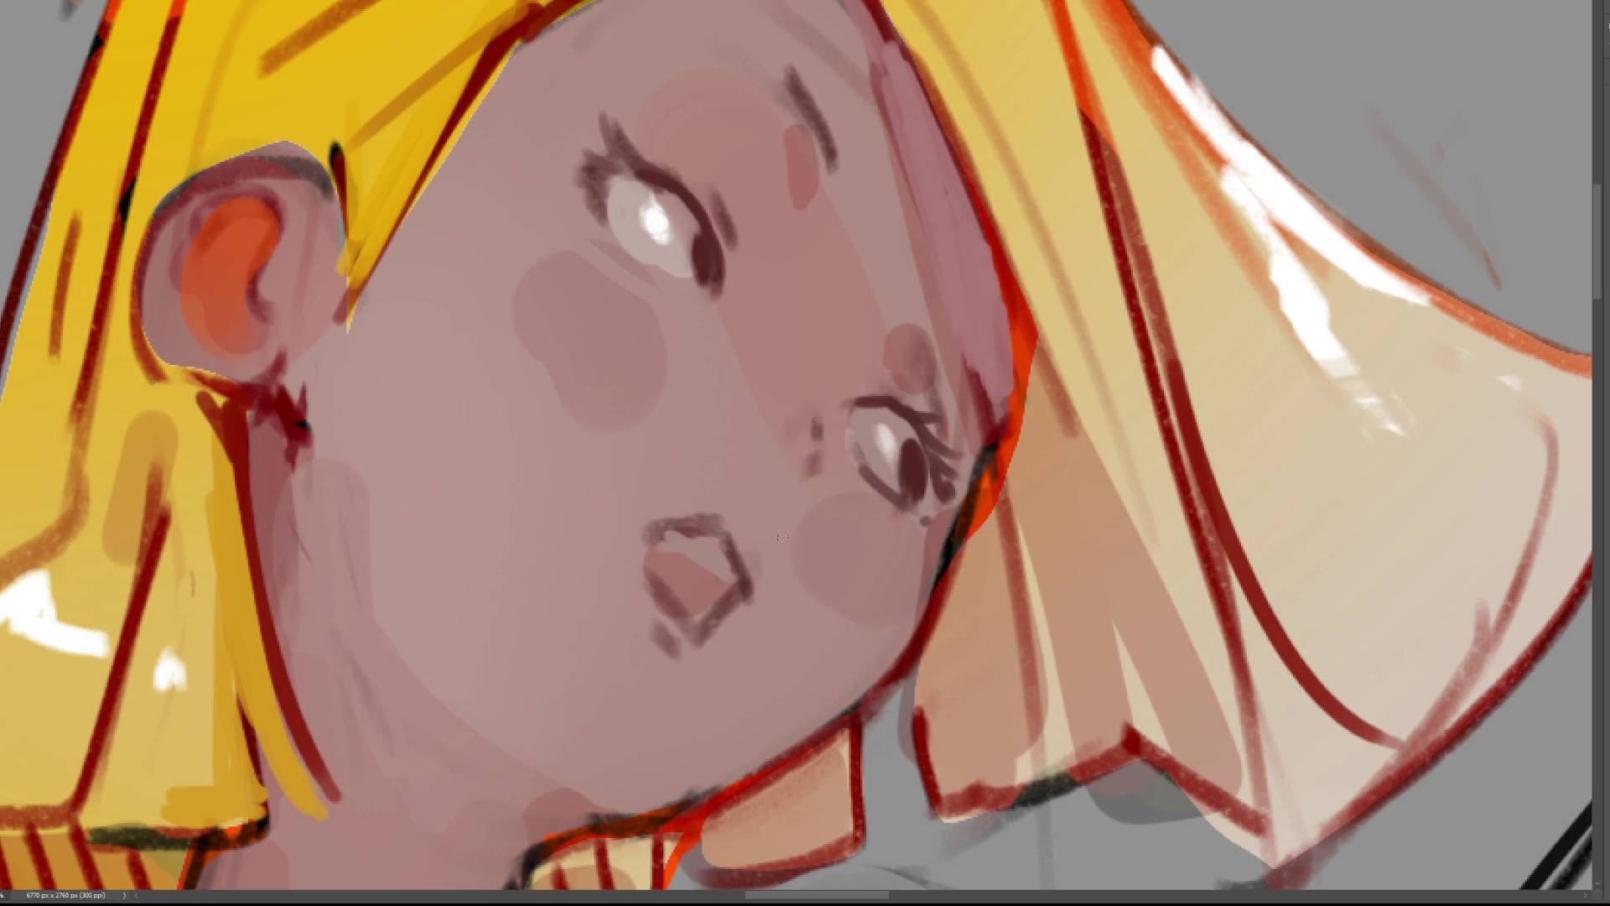
{"action": "mouse_move", "coordinate": [656, 534]}
{"action": "left_mouse_down"}
{"action": "mouse_move", "coordinate": [723, 530]}
{"action": "mouse_move", "coordinate": [747, 592]}
{"action": "left_mouse_up"}
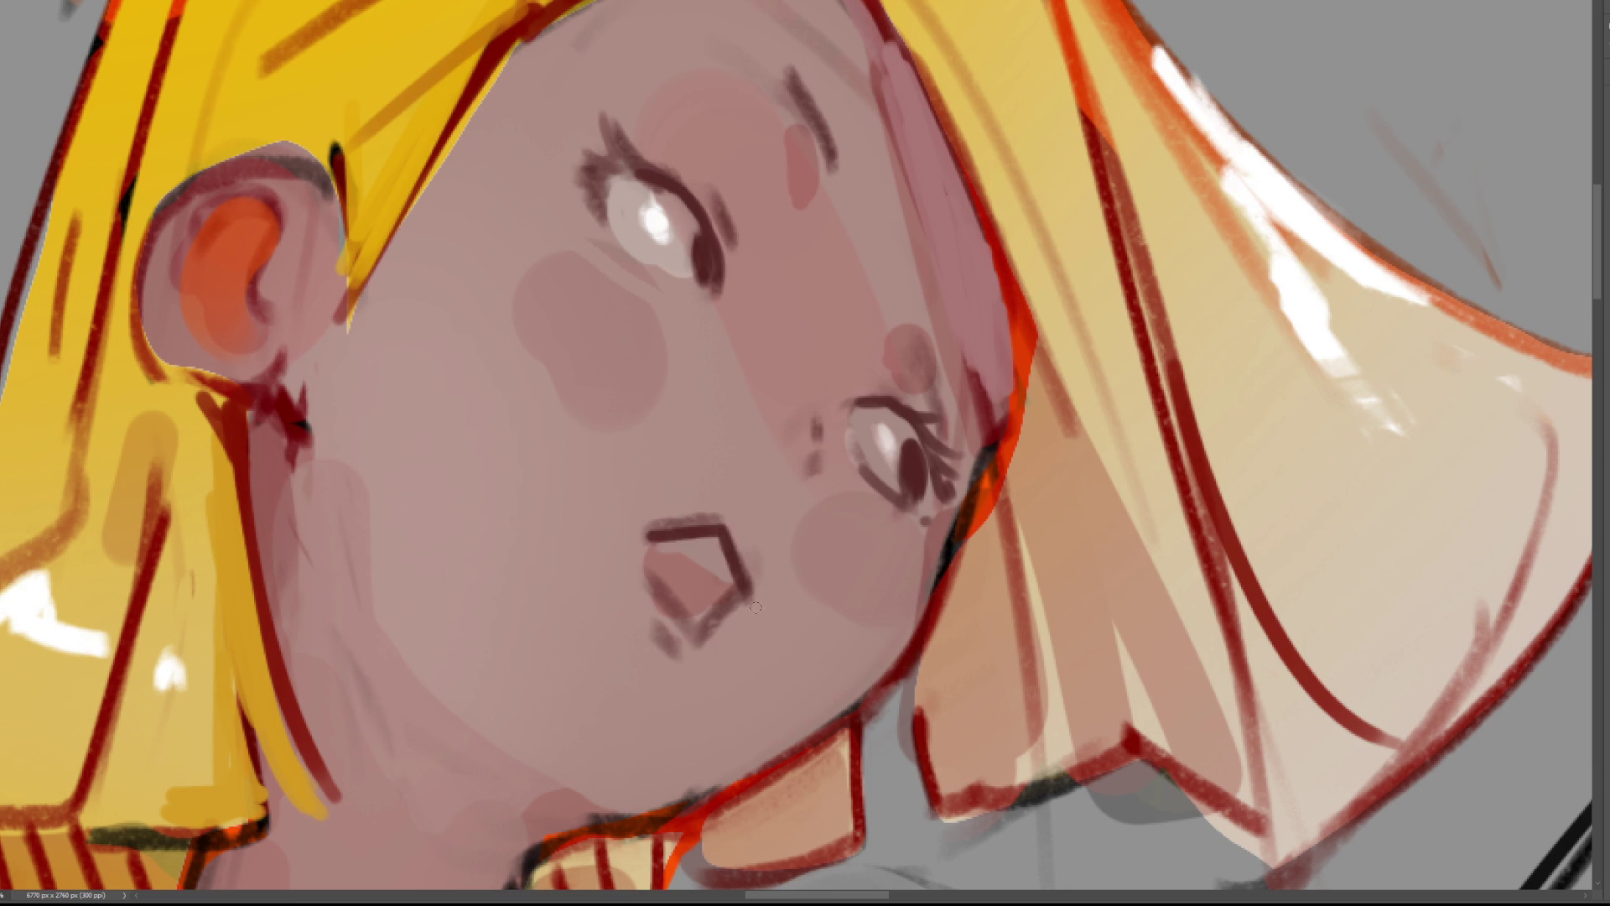
{"action": "mouse_move", "coordinate": [655, 573]}
{"action": "left_mouse_down"}
{"action": "mouse_move", "coordinate": [673, 597]}
{"action": "mouse_move", "coordinate": [698, 567]}
{"action": "mouse_move", "coordinate": [548, 481]}
{"action": "mouse_move", "coordinate": [693, 581]}
{"action": "mouse_move", "coordinate": [593, 486]}
{"action": "mouse_move", "coordinate": [499, 555]}
{"action": "mouse_move", "coordinate": [671, 577]}
{"action": "mouse_move", "coordinate": [813, 502]}
{"action": "mouse_move", "coordinate": [690, 597]}
{"action": "mouse_move", "coordinate": [706, 717]}
{"action": "mouse_move", "coordinate": [715, 568]}
{"action": "mouse_move", "coordinate": [703, 650]}
{"action": "left_mouse_up"}
{"action": "key", "text": "ctrl+z"}
{"action": "key", "text": "ctrl+z"}
{"action": "key", "text": "ctrl+z"}
{"action": "key", "text": "ctrl+z"}
{"action": "key", "text": "ctrl+z"}
{"action": "key", "text": "ctrl+z"}
Redraw the mouth's right corner as an angled line, then lasso around the arm-raised sketch girl.
{"action": "mouse_move", "coordinate": [748, 594]}
{"action": "left_mouse_down"}
{"action": "mouse_move", "coordinate": [723, 579]}
{"action": "mouse_move", "coordinate": [692, 626]}
{"action": "left_mouse_up"}
{"action": "key", "text": "ctrl+minus"}
{"action": "key", "text": "ctrl+minus"}
{"action": "key", "text": "ctrl+minus"}
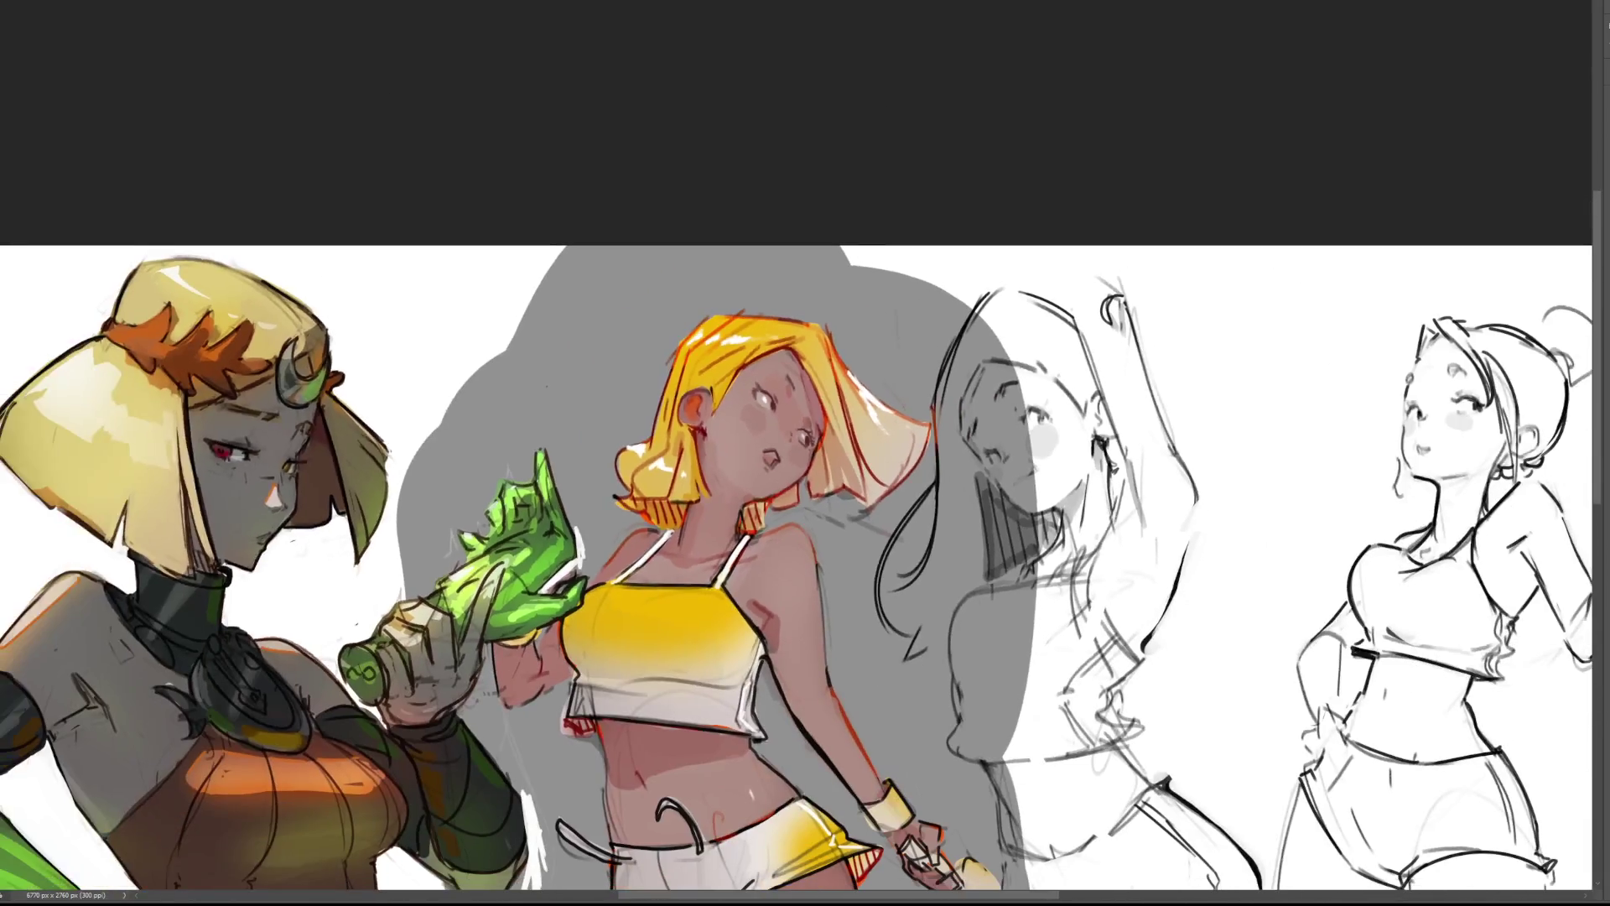
{"action": "key", "text": "ctrl+minus"}
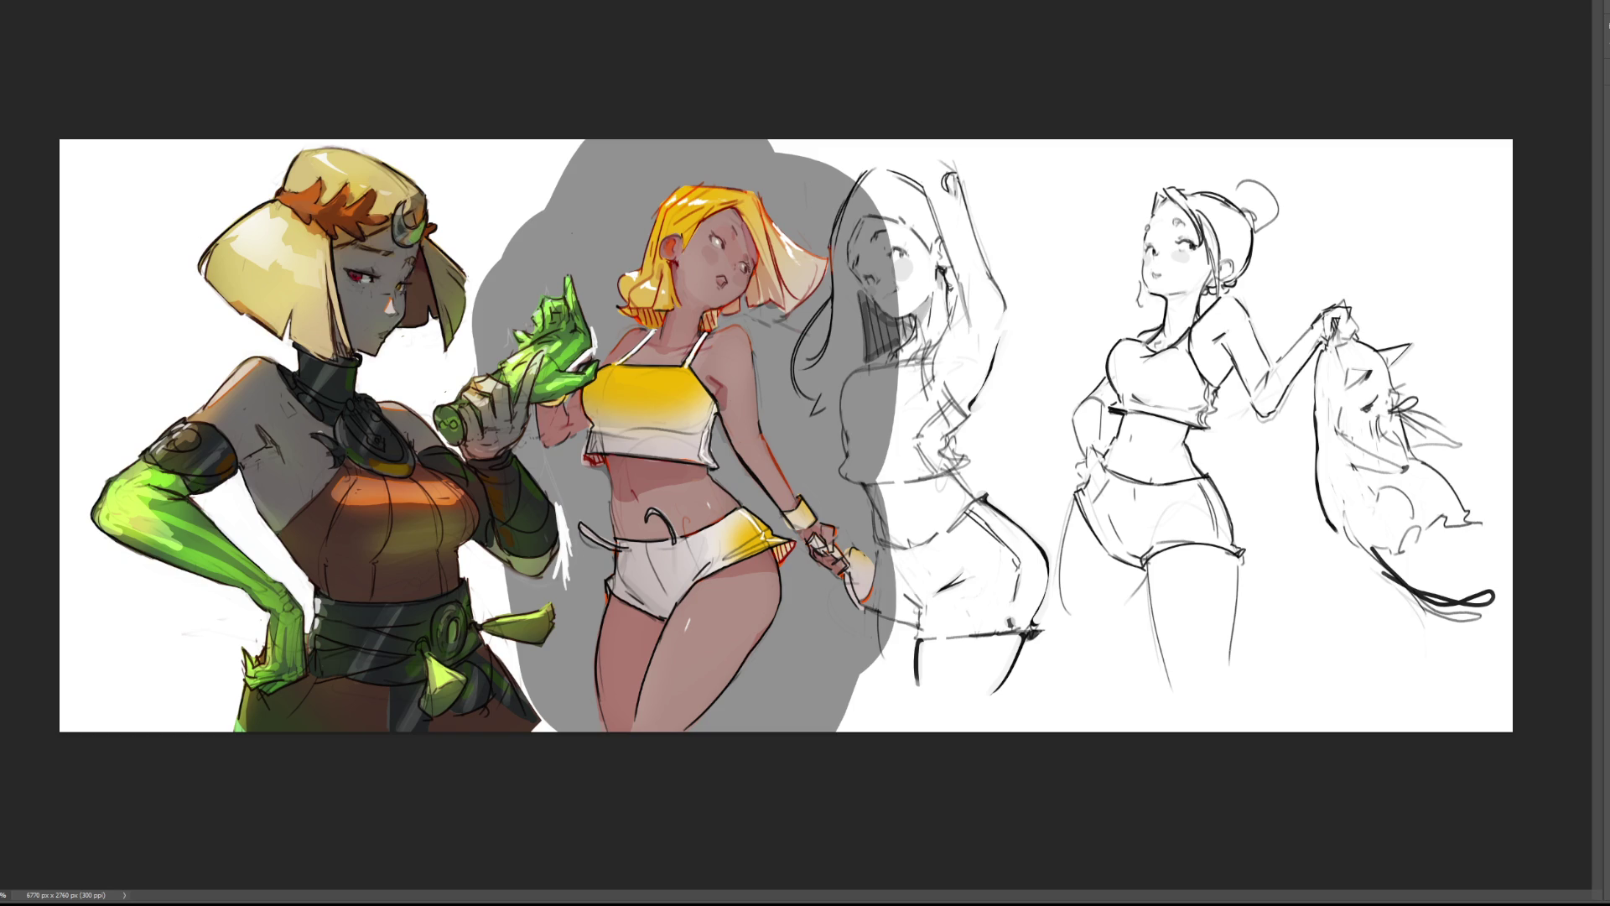
{"action": "key", "text": "ctrl+plus"}
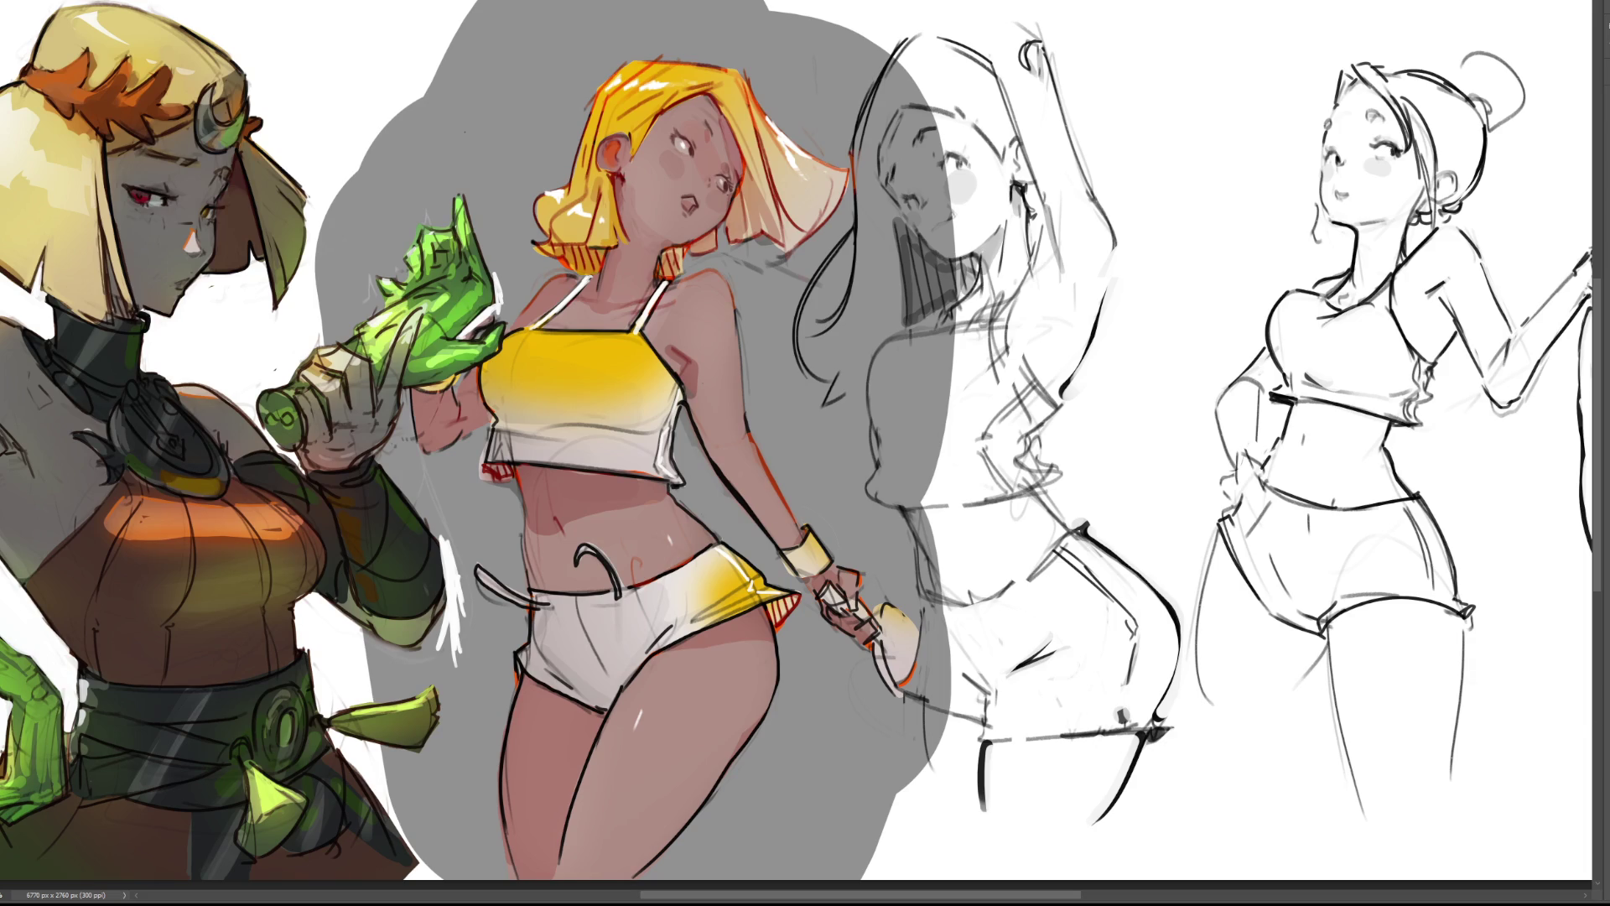
{"action": "mouse_move", "coordinate": [1092, 250]}
{"action": "left_mouse_down"}
{"action": "mouse_move", "coordinate": [1039, 163]}
{"action": "mouse_move", "coordinate": [815, 15]}
{"action": "mouse_move", "coordinate": [836, 162]}
{"action": "mouse_move", "coordinate": [853, 170]}
{"action": "left_mouse_up"}
Reselect the arm-raised sketch girl, shift and tilt it slightly, deselect, and save the file.
{"action": "mouse_move", "coordinate": [809, 103]}
{"action": "left_mouse_down"}
{"action": "mouse_move", "coordinate": [811, 33]}
{"action": "mouse_move", "coordinate": [891, 255]}
{"action": "mouse_move", "coordinate": [782, 303]}
{"action": "mouse_move", "coordinate": [815, 503]}
{"action": "mouse_move", "coordinate": [951, 604]}
{"action": "mouse_move", "coordinate": [924, 733]}
{"action": "mouse_move", "coordinate": [1048, 882]}
{"action": "mouse_move", "coordinate": [1216, 722]}
{"action": "left_mouse_up"}
{"action": "mouse_move", "coordinate": [856, 84]}
{"action": "left_mouse_down"}
{"action": "mouse_move", "coordinate": [877, 33]}
{"action": "mouse_move", "coordinate": [837, 4]}
{"action": "left_mouse_up"}
{"action": "key", "text": "Delete"}
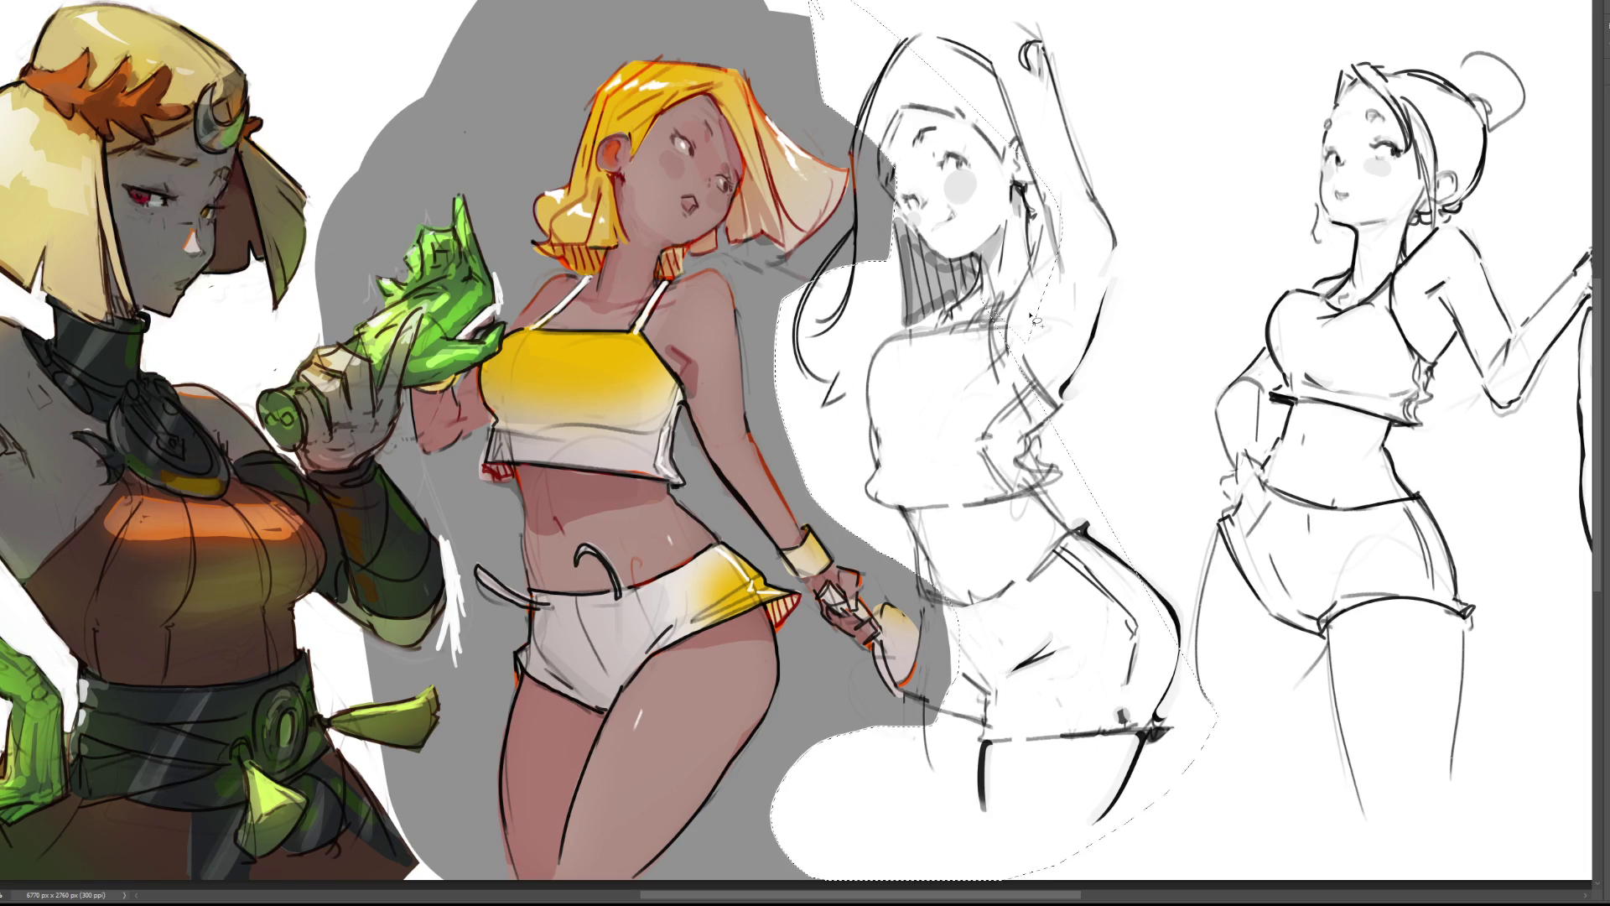
{"action": "key", "text": "ctrl+z"}
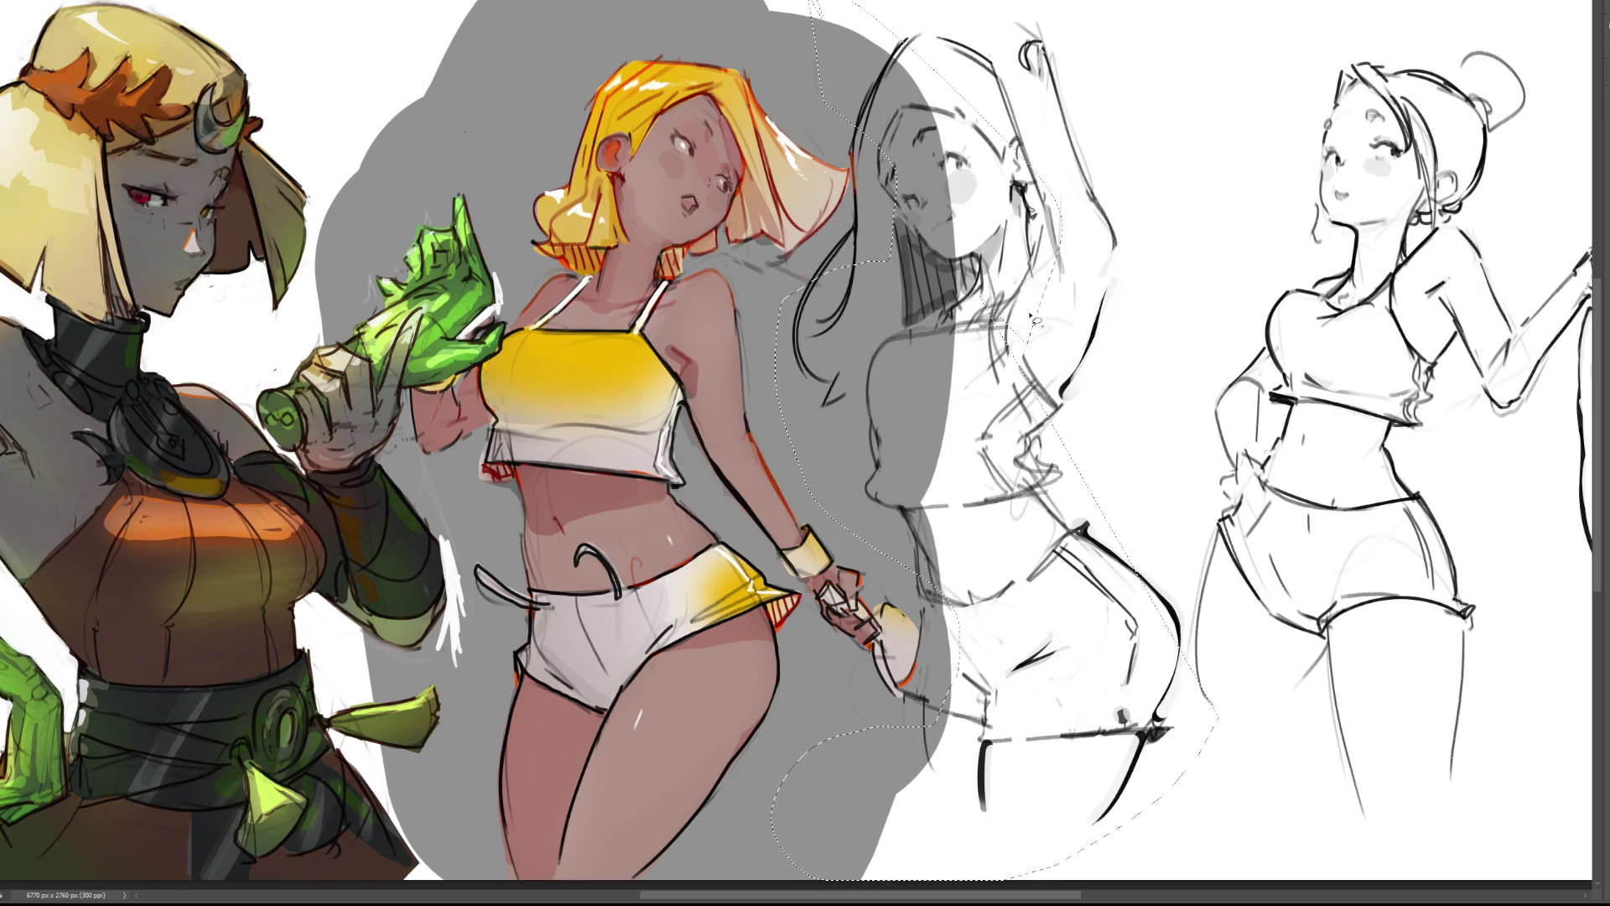
{"action": "key", "text": "ctrl+d"}
{"action": "key", "text": "ctrl+minus"}
{"action": "key", "text": "ctrl+minus"}
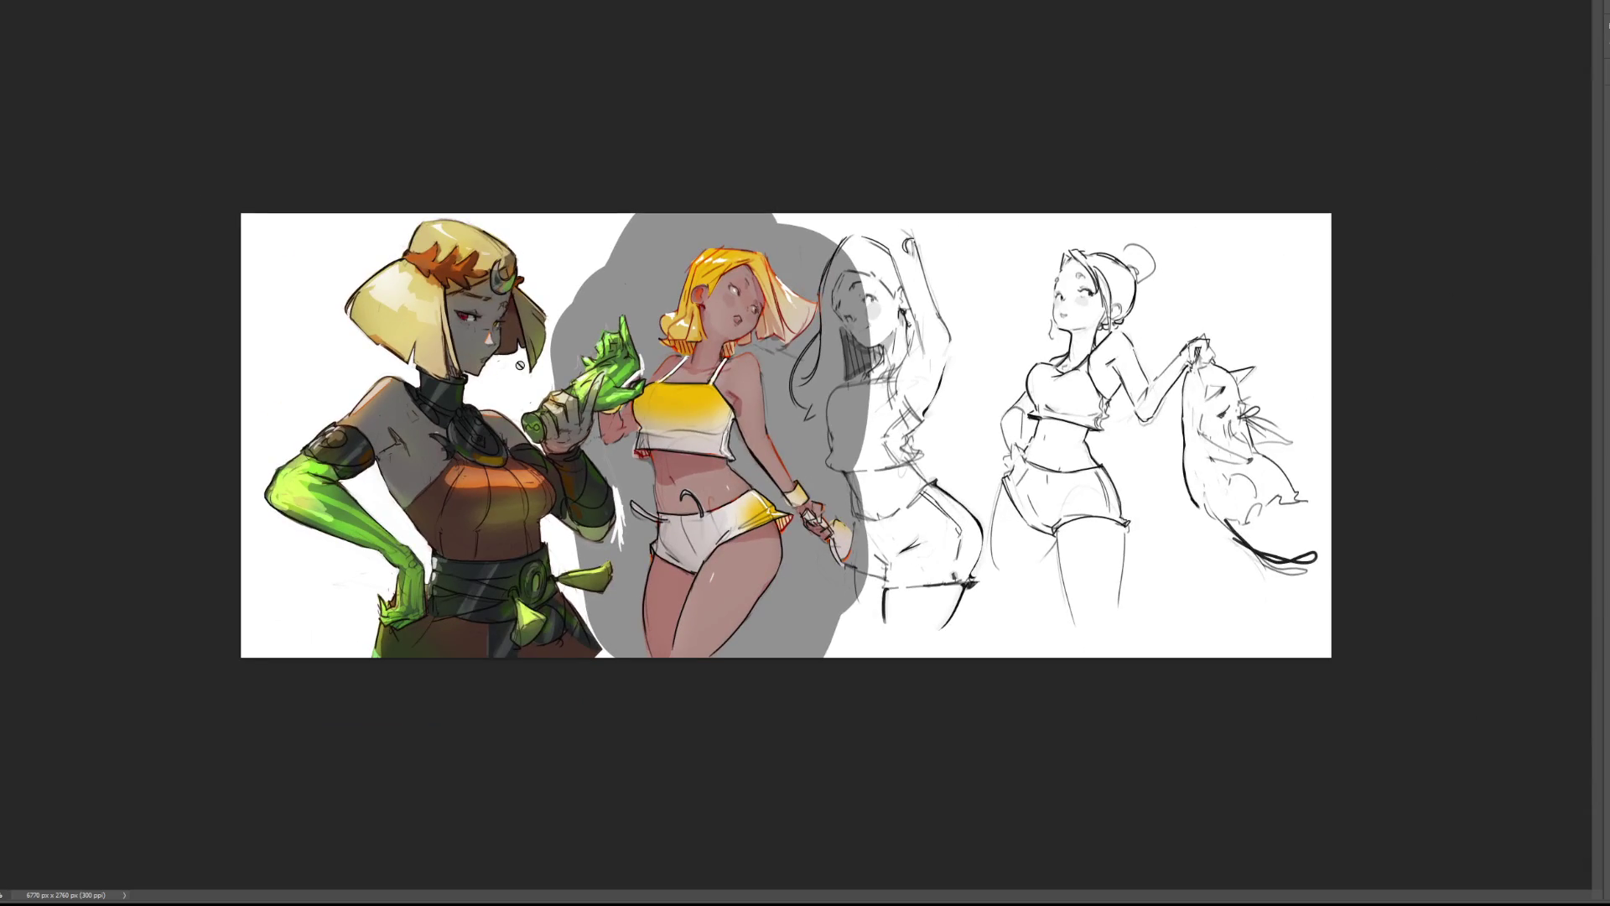
{"action": "key", "text": "ctrl+s"}
Crop the canvas wider to 8466 px and slide the middle girl and pencil sketches right.
{"action": "key", "text": "c"}
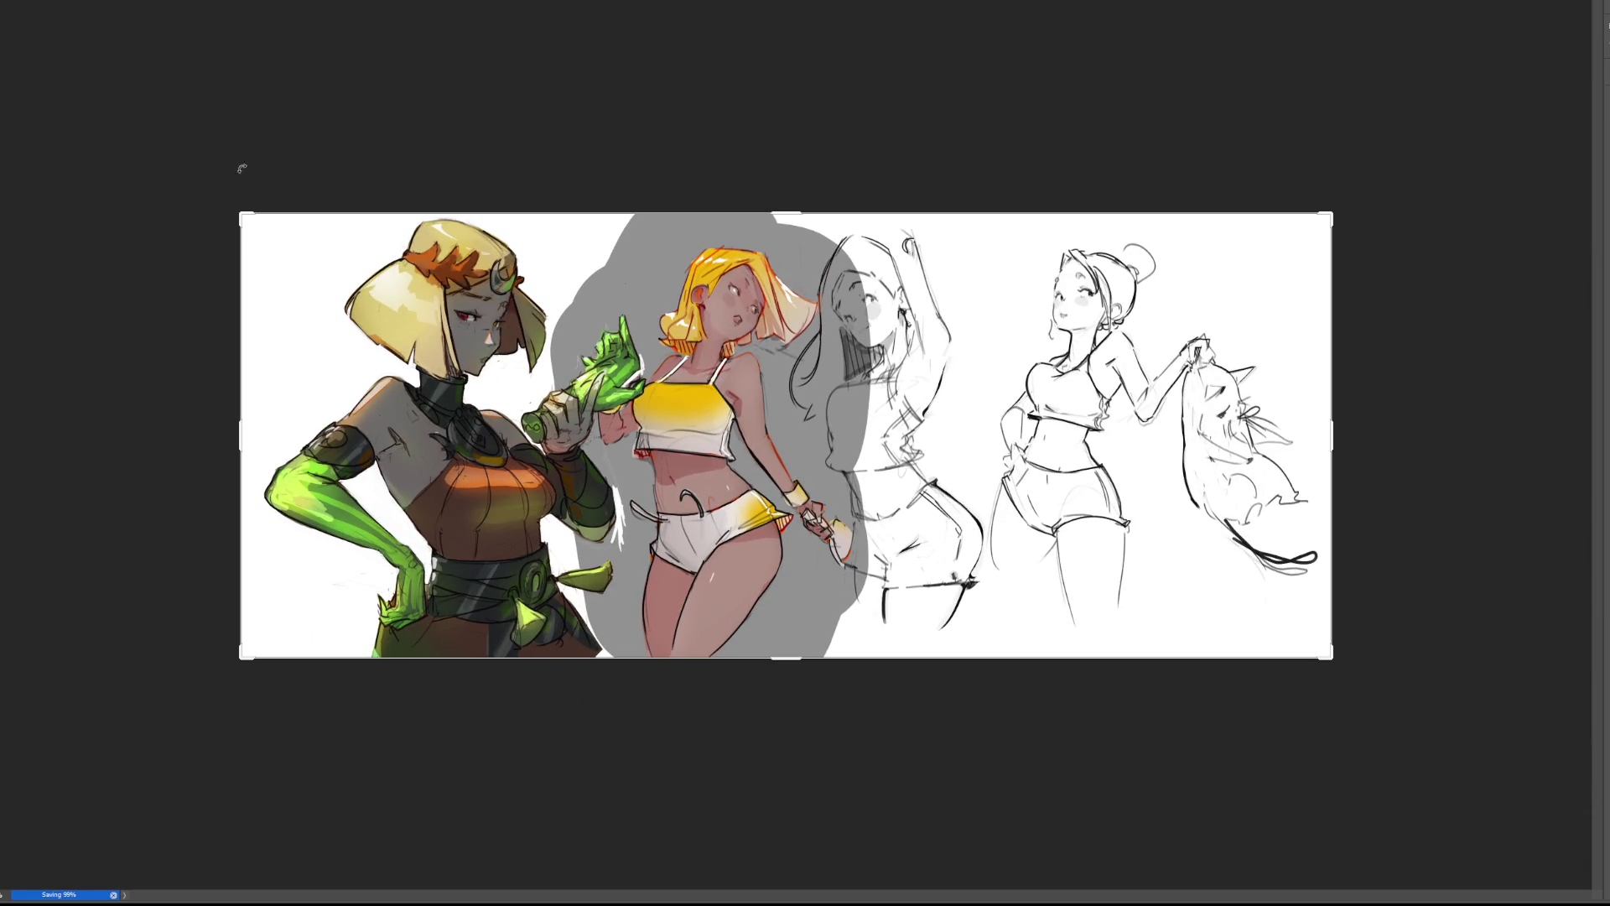
{"action": "left_click_drag", "start_coordinate": [1331, 447], "coordinate": [1470, 437]}
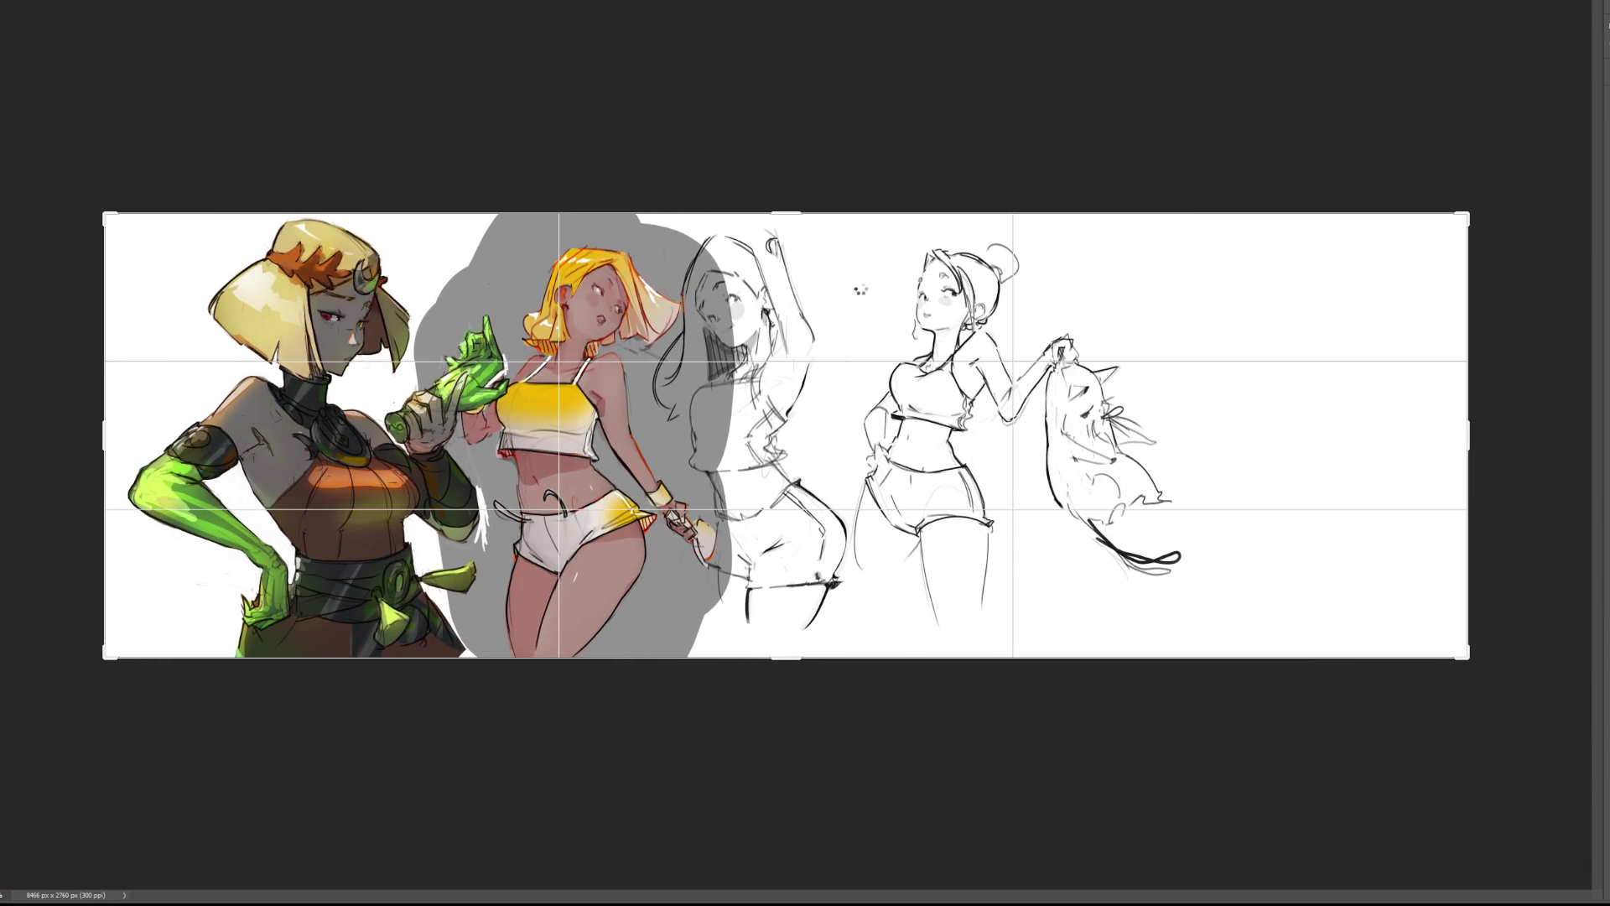
{"action": "key", "text": "Return"}
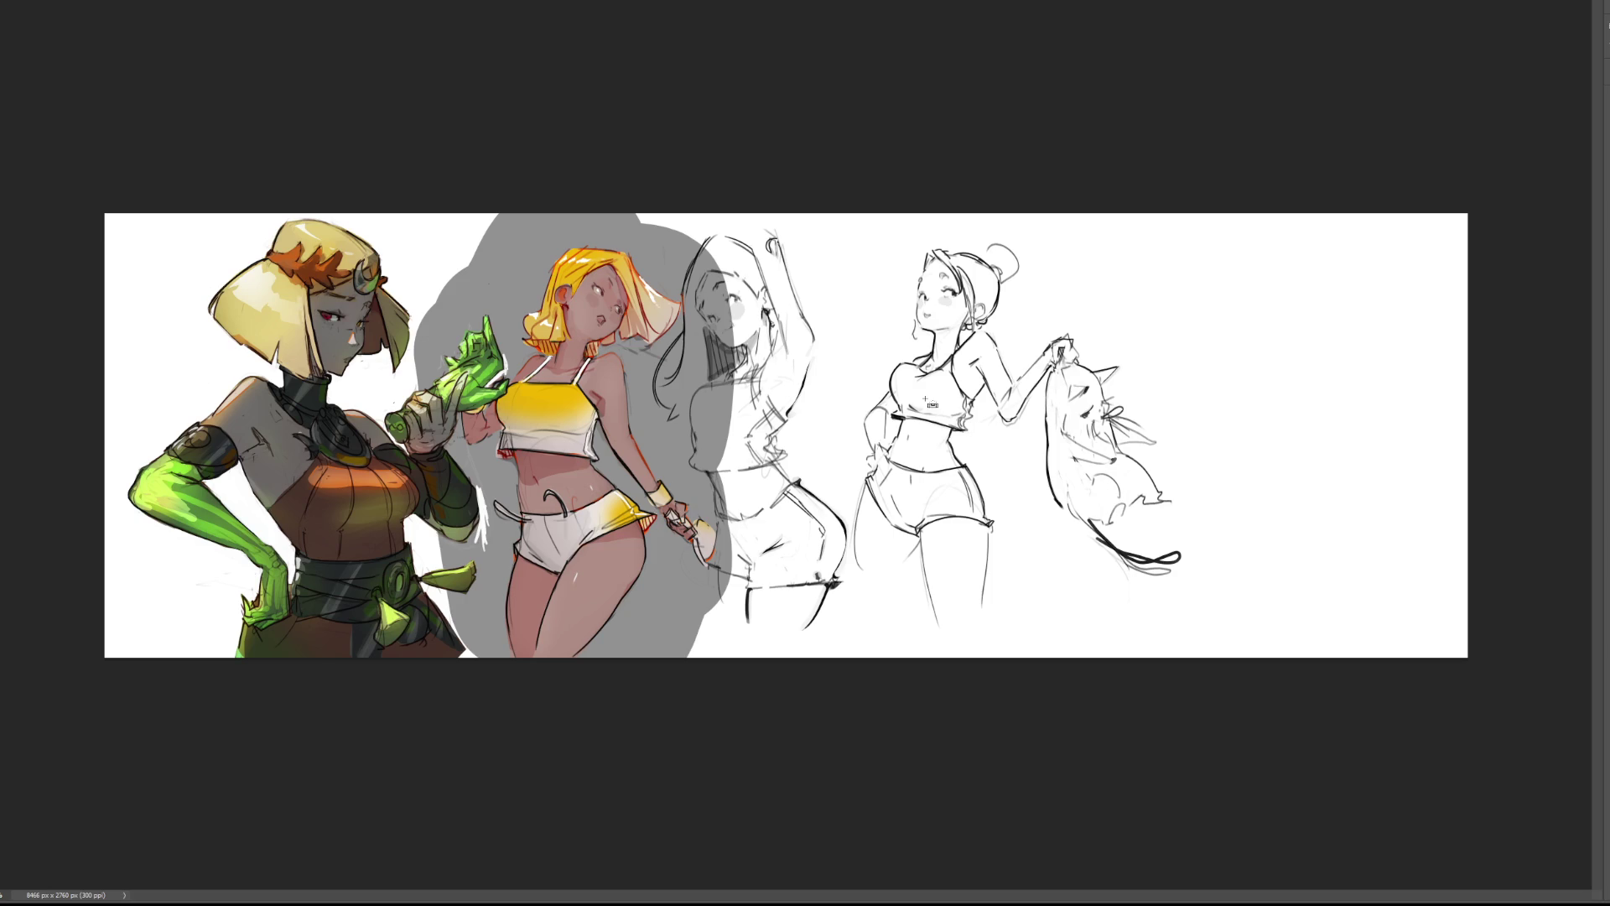
{"action": "left_click_drag", "start_coordinate": [910, 399], "coordinate": [1182, 403]}
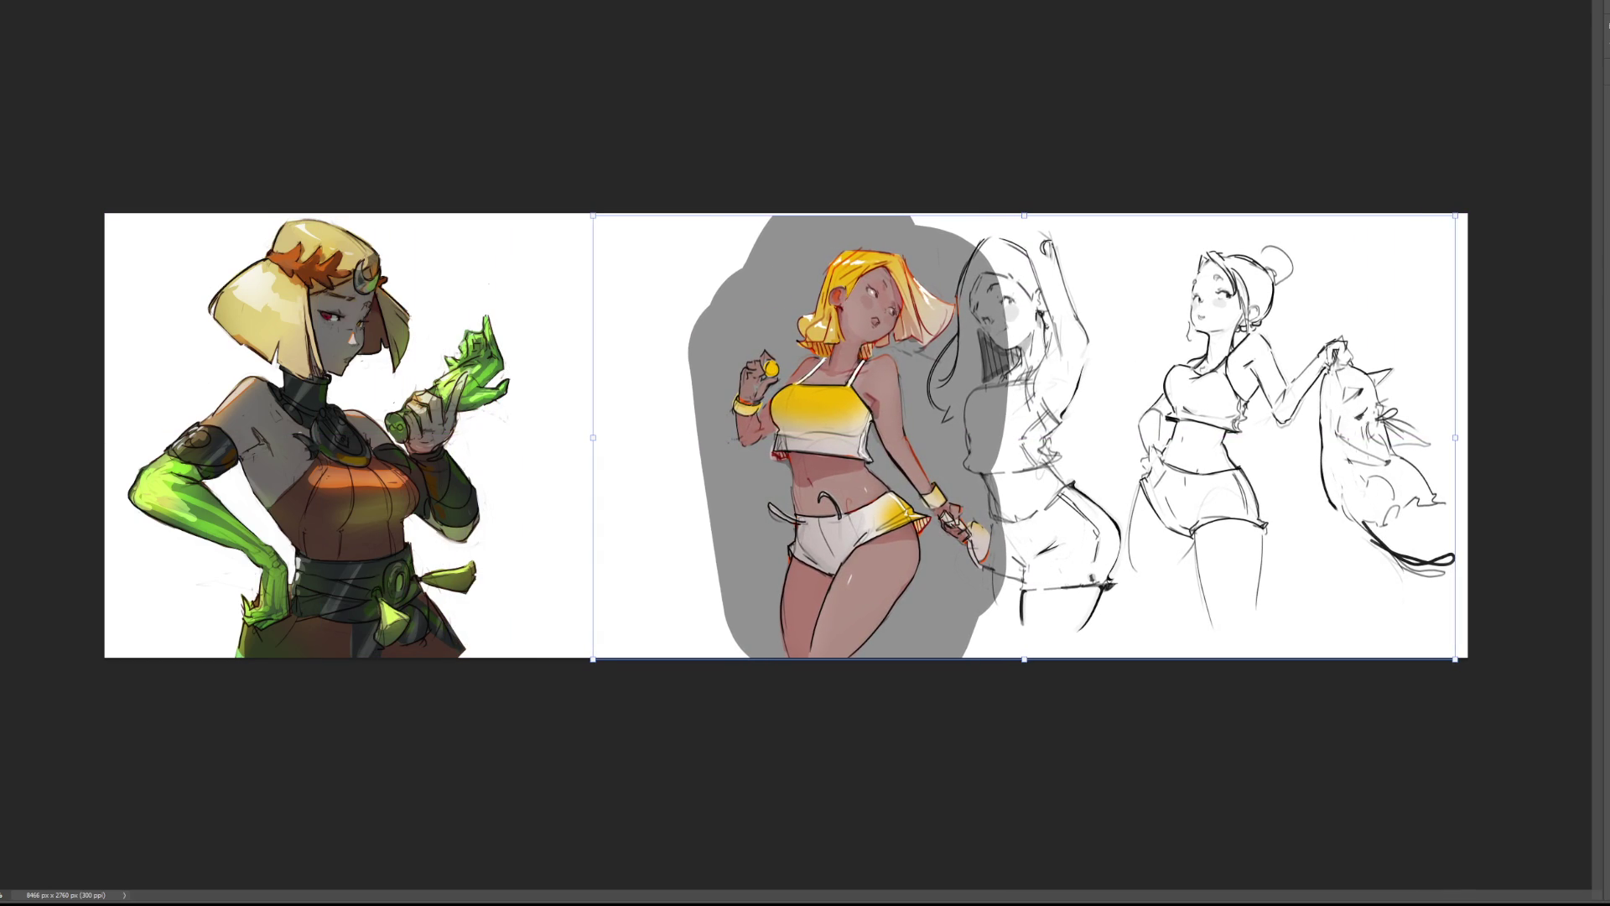
{"action": "key", "text": "Return"}
Draw a round head outline with simple eye marks in the blank gap.
{"action": "key", "text": "c"}
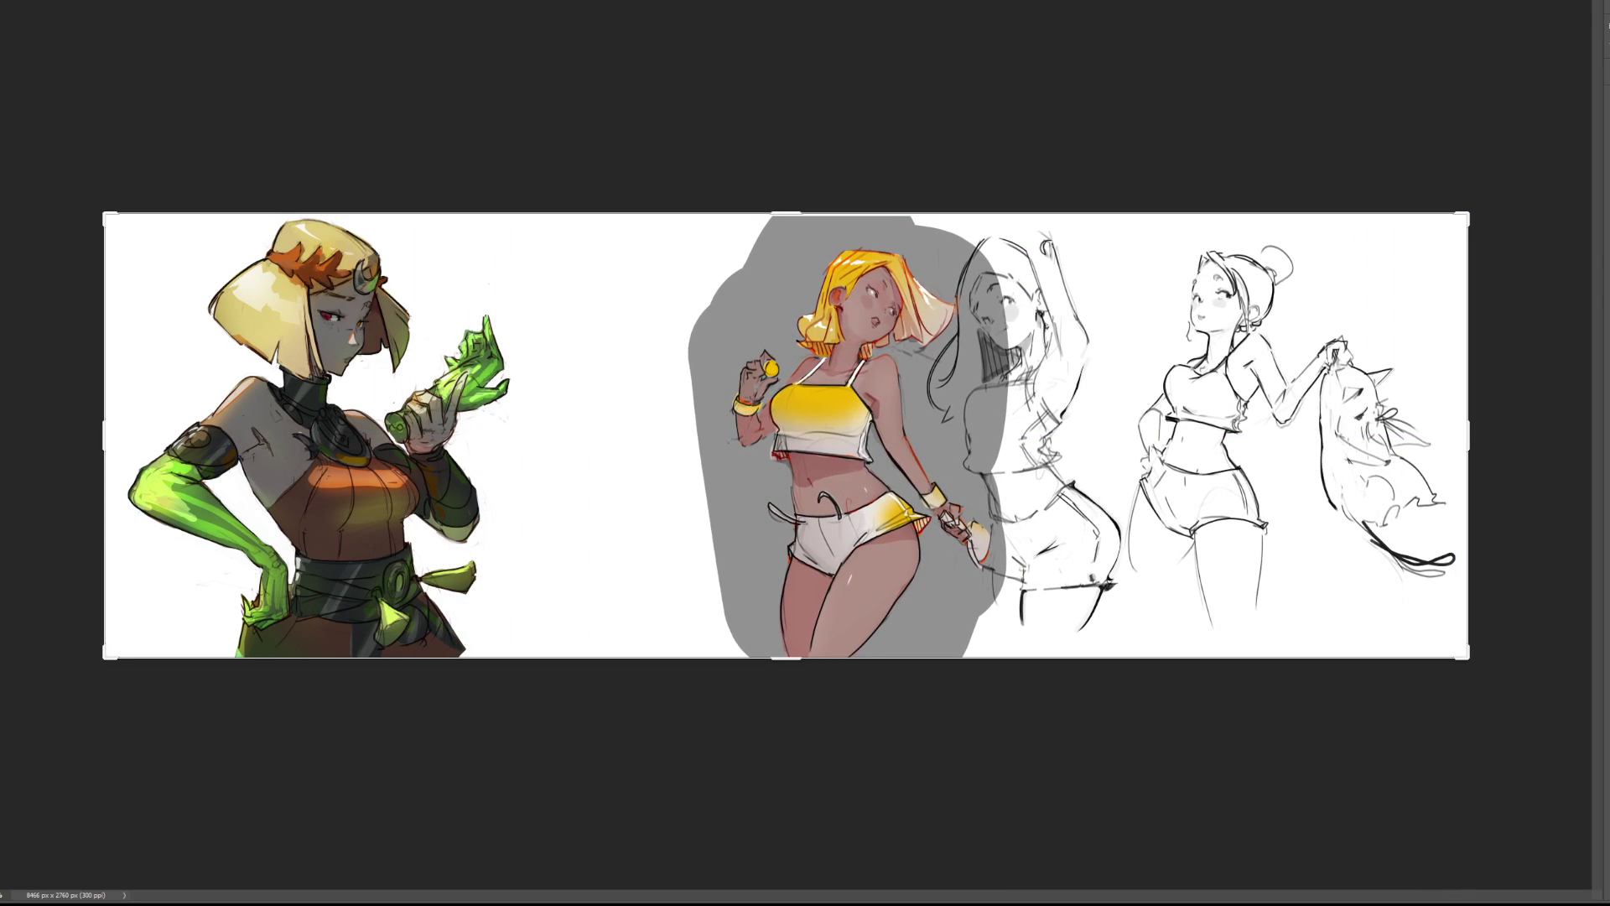
{"action": "scroll", "coordinate": [436, 424], "scroll_direction": "up", "scroll_amount": 4}
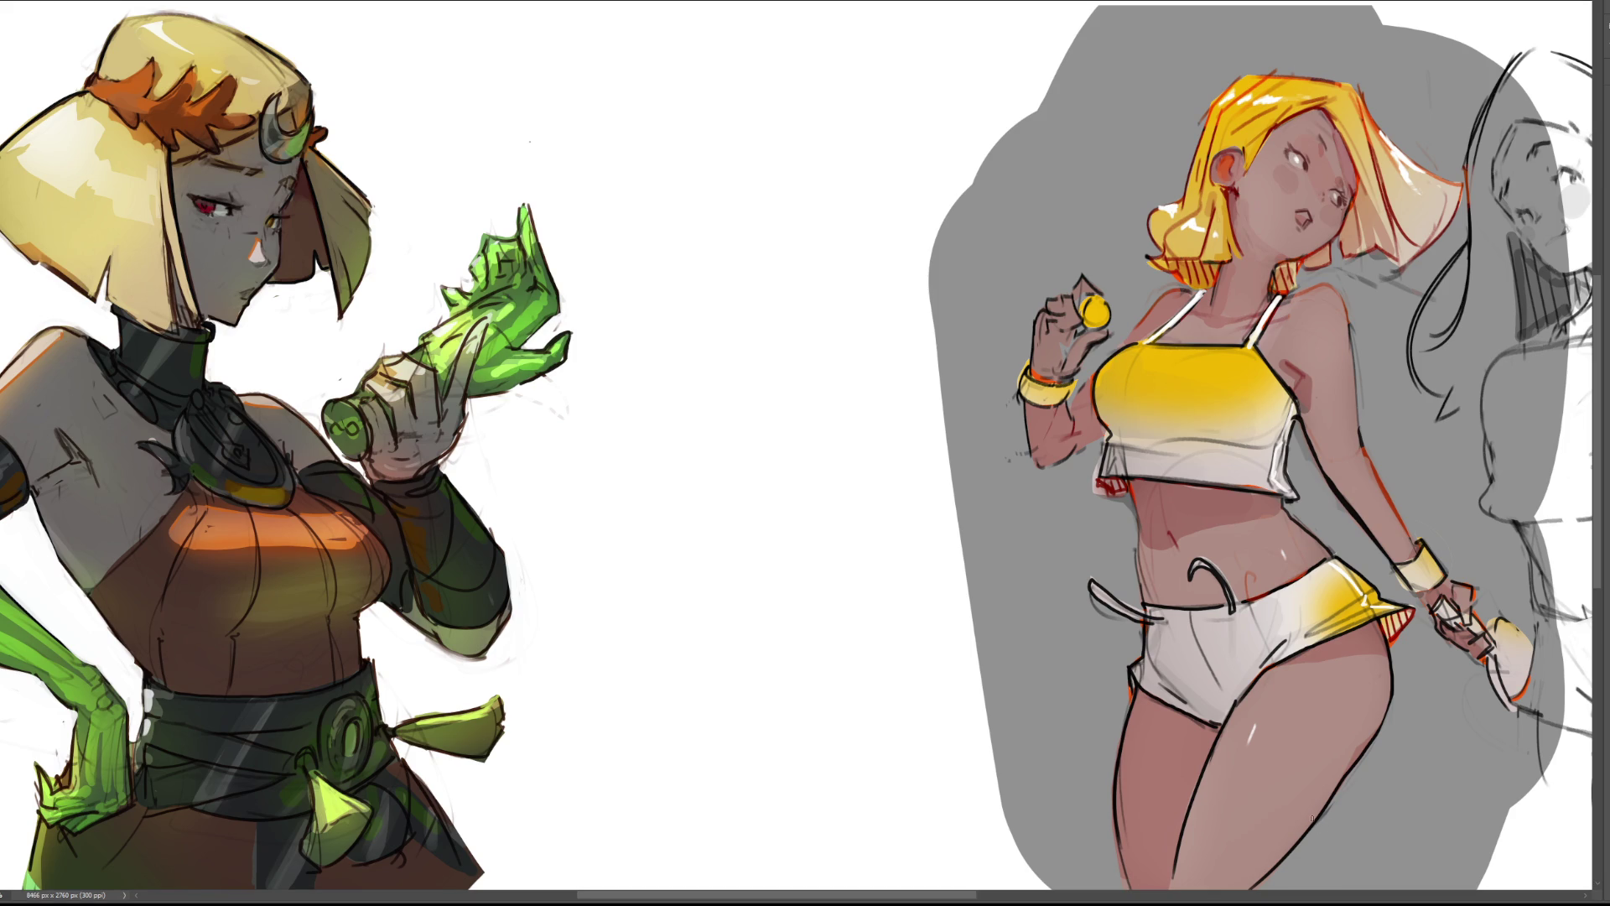
{"action": "mouse_move", "coordinate": [625, 105]}
{"action": "left_mouse_down"}
{"action": "mouse_move", "coordinate": [705, 235]}
{"action": "mouse_move", "coordinate": [697, 48]}
{"action": "mouse_move", "coordinate": [787, 201]}
{"action": "mouse_move", "coordinate": [766, 228]}
{"action": "left_mouse_up"}
{"action": "left_click_drag", "start_coordinate": [645, 206], "coordinate": [790, 202]}
{"action": "mouse_move", "coordinate": [679, 154]}
{"action": "left_mouse_down"}
{"action": "mouse_move", "coordinate": [685, 175]}
{"action": "mouse_move", "coordinate": [673, 163]}
{"action": "mouse_move", "coordinate": [756, 166]}
{"action": "mouse_move", "coordinate": [750, 134]}
{"action": "mouse_move", "coordinate": [685, 163]}
{"action": "left_mouse_up"}
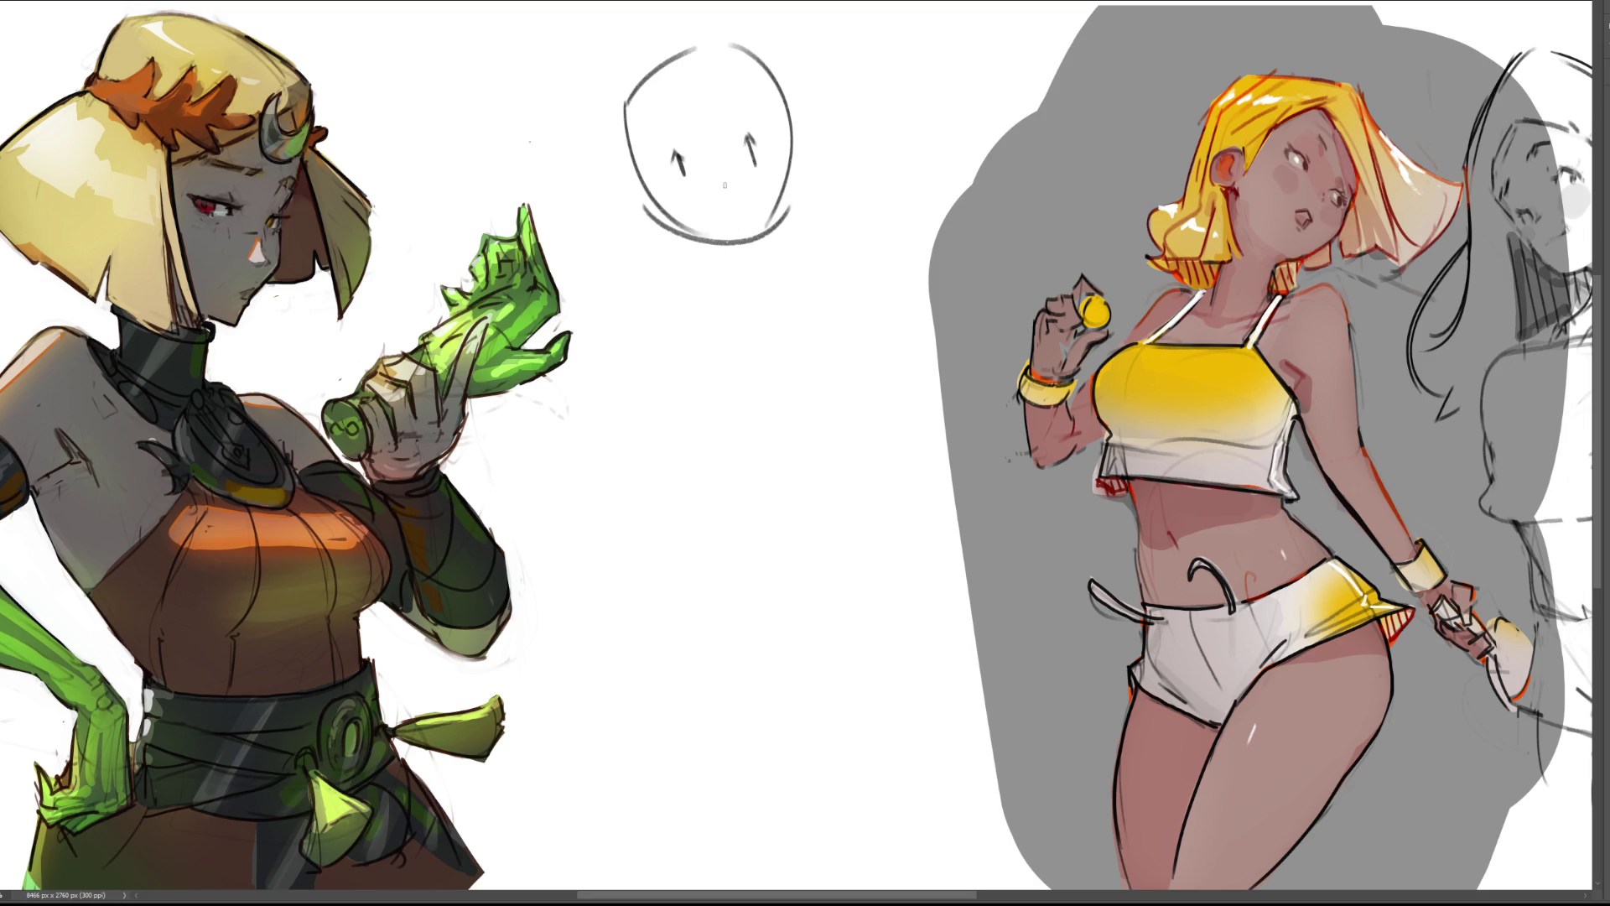
Add a neck and eyebrows to the first head, sketch a second oval head below, and give both heads ears.
{"action": "left_click_drag", "start_coordinate": [734, 215], "coordinate": [757, 287]}
{"action": "left_click_drag", "start_coordinate": [661, 130], "coordinate": [753, 109]}
{"action": "mouse_move", "coordinate": [726, 364]}
{"action": "left_mouse_down"}
{"action": "mouse_move", "coordinate": [718, 472]}
{"action": "mouse_move", "coordinate": [791, 310]}
{"action": "mouse_move", "coordinate": [823, 447]}
{"action": "mouse_move", "coordinate": [778, 498]}
{"action": "left_mouse_up"}
{"action": "left_click_drag", "start_coordinate": [737, 421], "coordinate": [737, 432]}
{"action": "mouse_move", "coordinate": [767, 359]}
{"action": "left_mouse_down"}
{"action": "mouse_move", "coordinate": [735, 392]}
{"action": "mouse_move", "coordinate": [735, 367]}
{"action": "mouse_move", "coordinate": [772, 337]}
{"action": "left_mouse_up"}
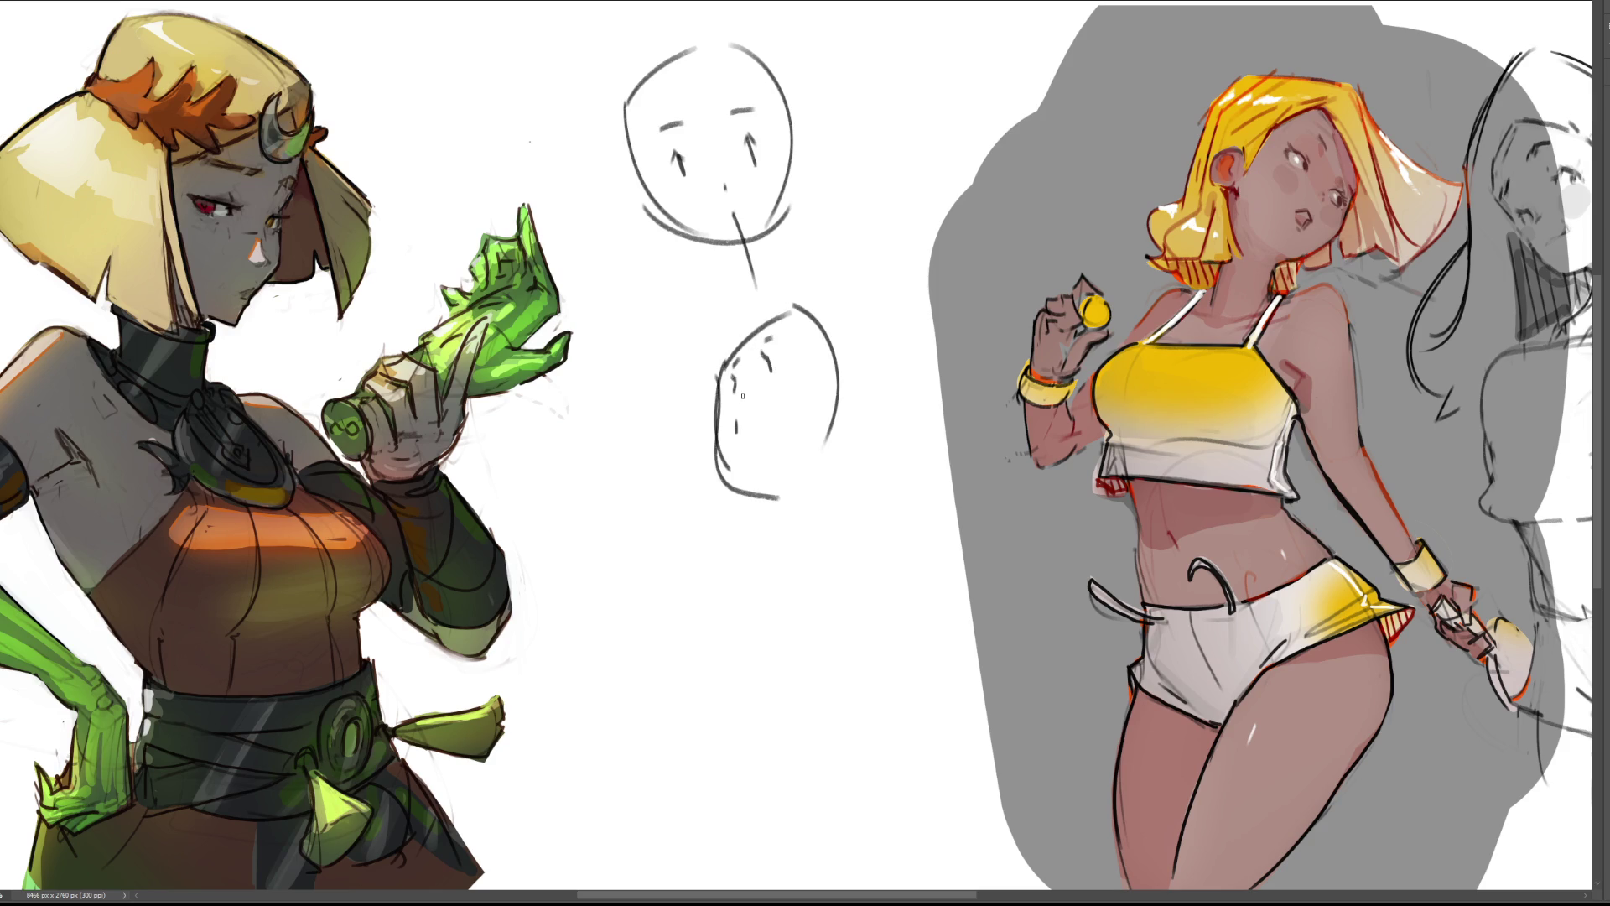
{"action": "left_click_drag", "start_coordinate": [734, 426], "coordinate": [671, 369]}
{"action": "mouse_move", "coordinate": [847, 387]}
{"action": "left_mouse_down"}
{"action": "mouse_move", "coordinate": [866, 379]}
{"action": "mouse_move", "coordinate": [849, 422]}
{"action": "left_mouse_up"}
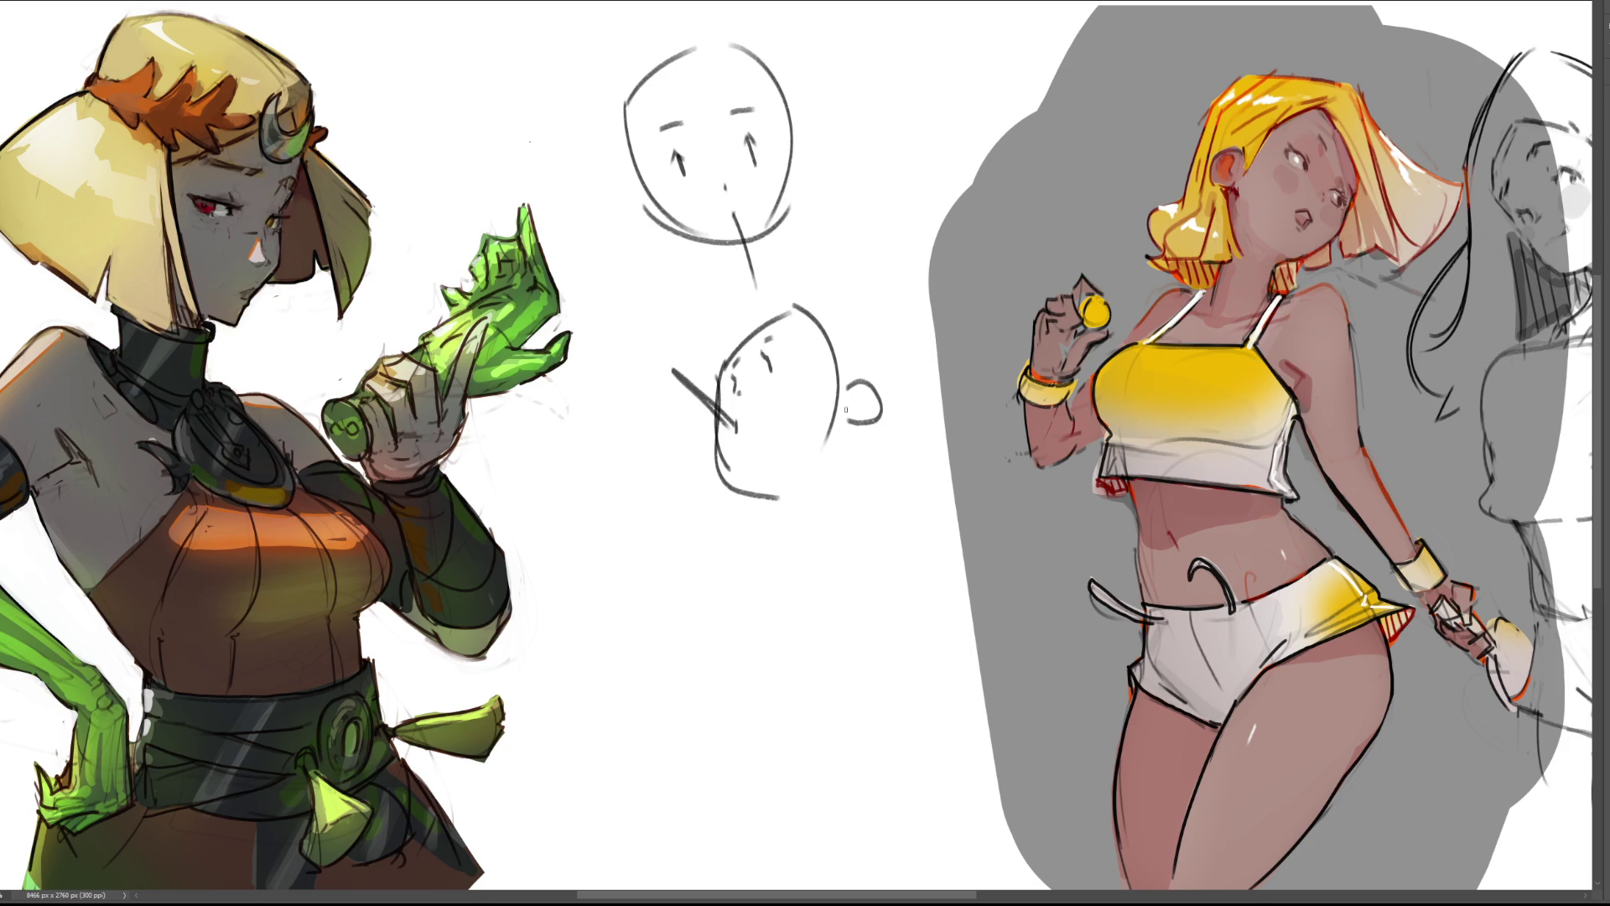
{"action": "mouse_move", "coordinate": [621, 128]}
{"action": "left_mouse_down"}
{"action": "mouse_move", "coordinate": [602, 115]}
{"action": "mouse_move", "coordinate": [616, 156]}
{"action": "left_mouse_up"}
{"action": "left_click_drag", "start_coordinate": [785, 84], "coordinate": [803, 126]}
Sketch a bean-shaped third head below with a small face tick and a neck line.
{"action": "left_click_drag", "start_coordinate": [685, 611], "coordinate": [801, 609]}
{"action": "left_click_drag", "start_coordinate": [684, 611], "coordinate": [743, 759]}
{"action": "left_click_drag", "start_coordinate": [801, 606], "coordinate": [780, 765]}
{"action": "mouse_move", "coordinate": [732, 651]}
{"action": "left_mouse_down"}
{"action": "mouse_move", "coordinate": [733, 669]}
{"action": "mouse_move", "coordinate": [744, 645]}
{"action": "mouse_move", "coordinate": [789, 641]}
{"action": "mouse_move", "coordinate": [799, 618]}
{"action": "mouse_move", "coordinate": [746, 617]}
{"action": "mouse_move", "coordinate": [785, 597]}
{"action": "left_mouse_up"}
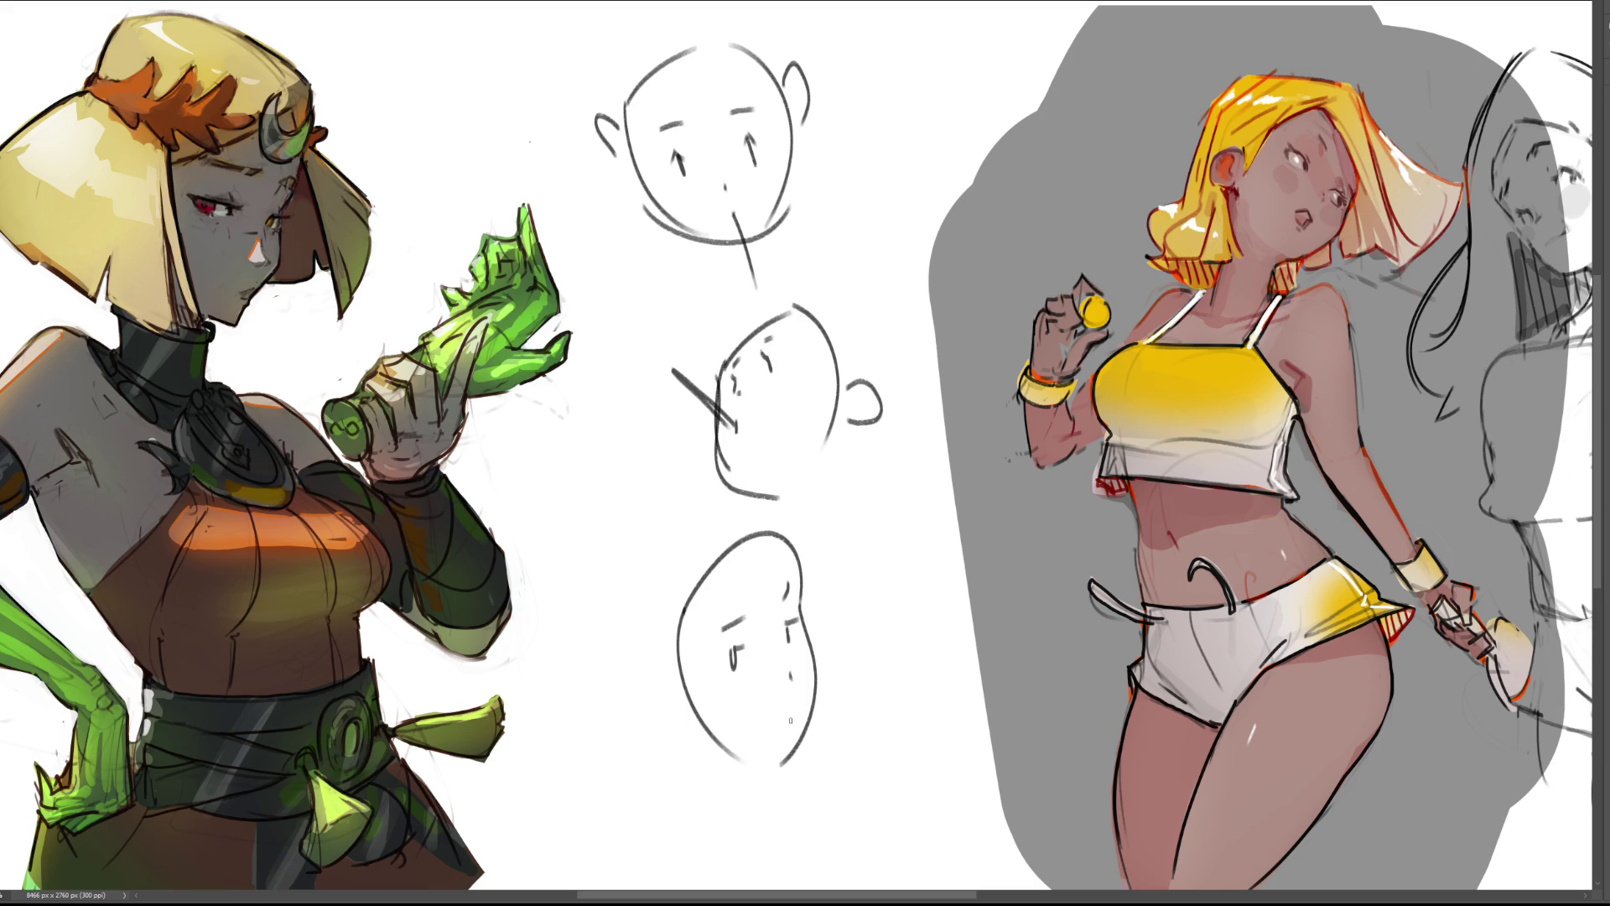
{"action": "left_click_drag", "start_coordinate": [788, 723], "coordinate": [878, 803]}
Sketch an ear and bunny ears, a chin curve, and a longer neck line on the doodled heads.
{"action": "mouse_move", "coordinate": [651, 657]}
{"action": "left_mouse_down"}
{"action": "mouse_move", "coordinate": [660, 708]}
{"action": "mouse_move", "coordinate": [645, 692]}
{"action": "left_mouse_up"}
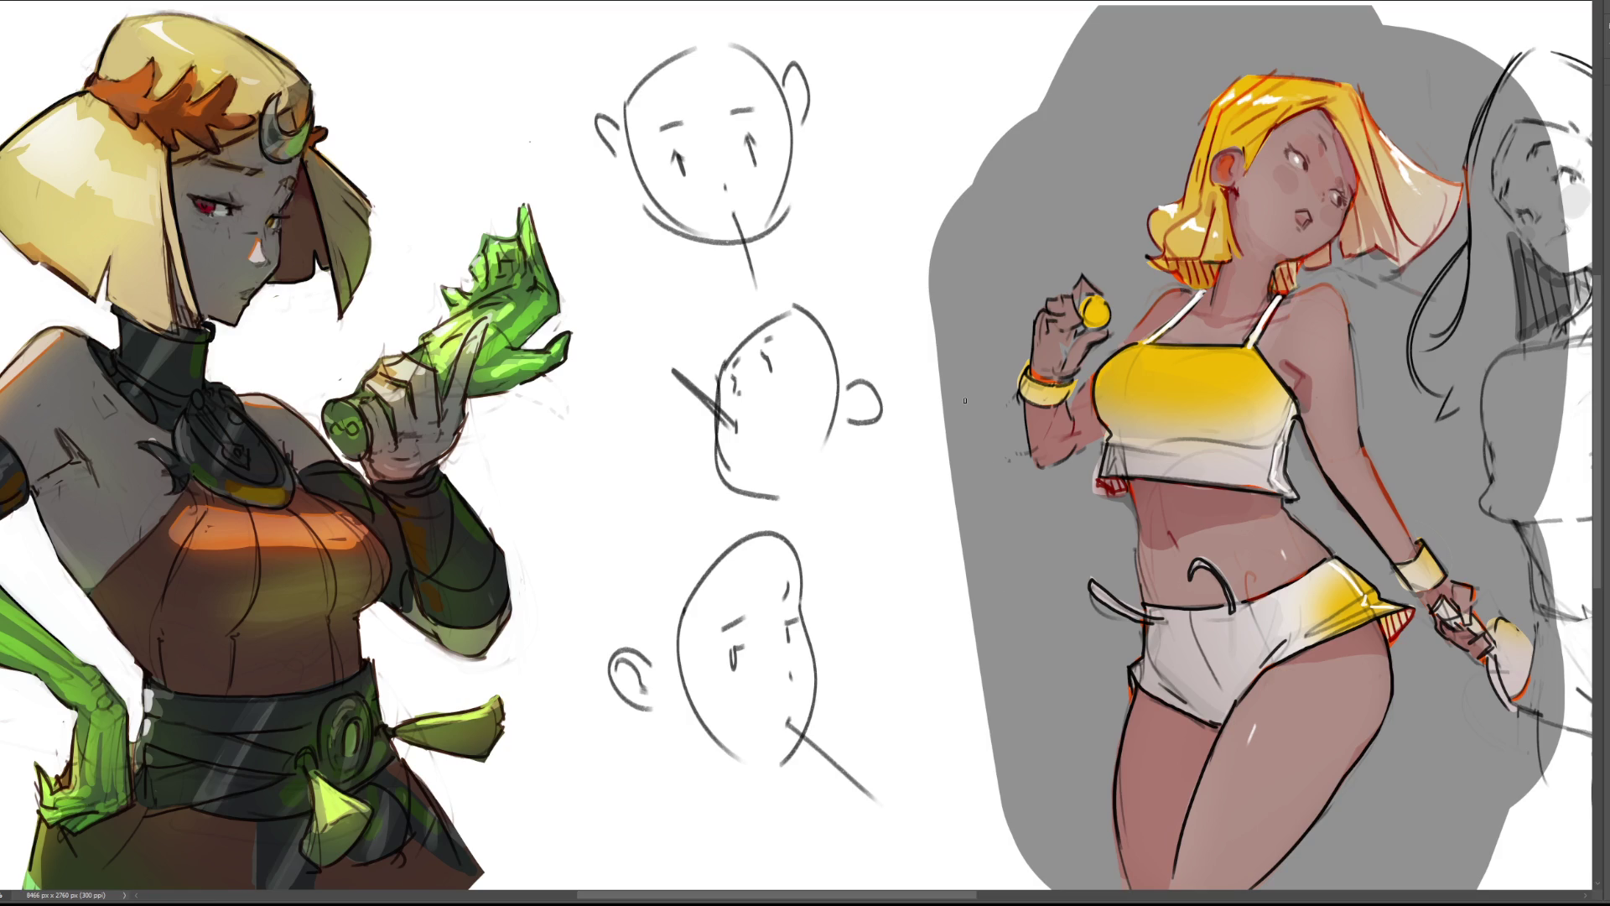
{"action": "left_click_drag", "start_coordinate": [723, 457], "coordinate": [784, 493]}
{"action": "left_click_drag", "start_coordinate": [638, 537], "coordinate": [662, 503]}
{"action": "left_click_drag", "start_coordinate": [813, 285], "coordinate": [848, 294]}
{"action": "mouse_move", "coordinate": [790, 723]}
{"action": "left_mouse_down"}
{"action": "mouse_move", "coordinate": [912, 762]}
{"action": "mouse_move", "coordinate": [851, 780]}
{"action": "mouse_move", "coordinate": [878, 812]}
{"action": "left_mouse_up"}
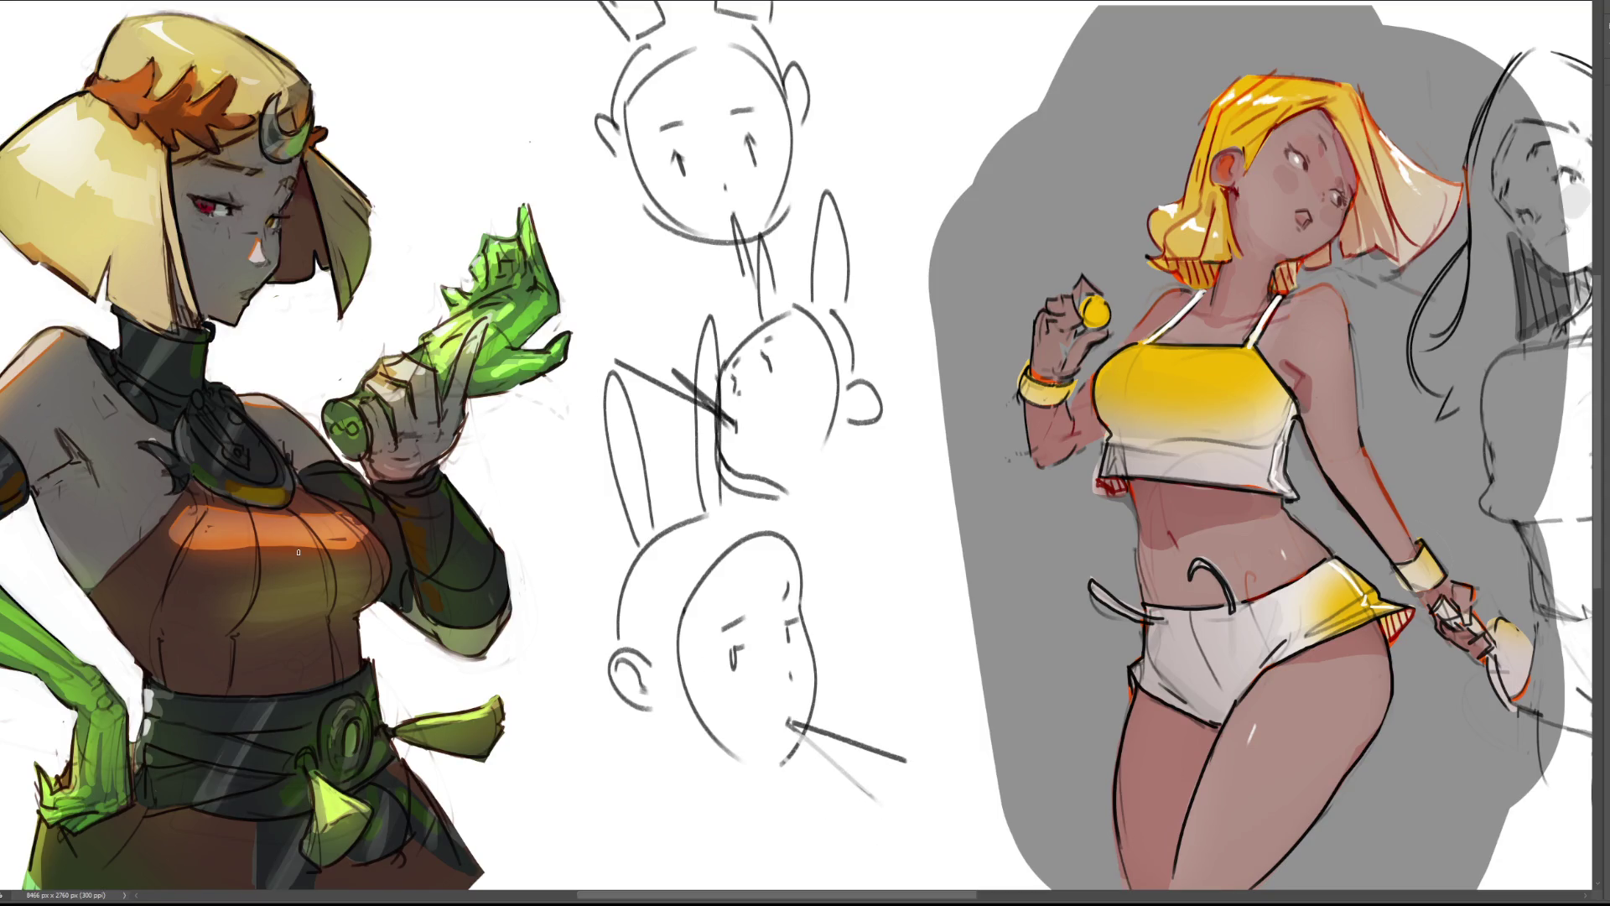
Draw glasses with an arm on the bottom head, undoing a stray eye on the middle head.
{"action": "mouse_move", "coordinate": [647, 648]}
{"action": "left_mouse_down"}
{"action": "mouse_move", "coordinate": [725, 667]}
{"action": "mouse_move", "coordinate": [791, 645]}
{"action": "left_mouse_up"}
{"action": "mouse_move", "coordinate": [803, 606]}
{"action": "left_mouse_down"}
{"action": "mouse_move", "coordinate": [795, 625]}
{"action": "mouse_move", "coordinate": [816, 593]}
{"action": "left_mouse_up"}
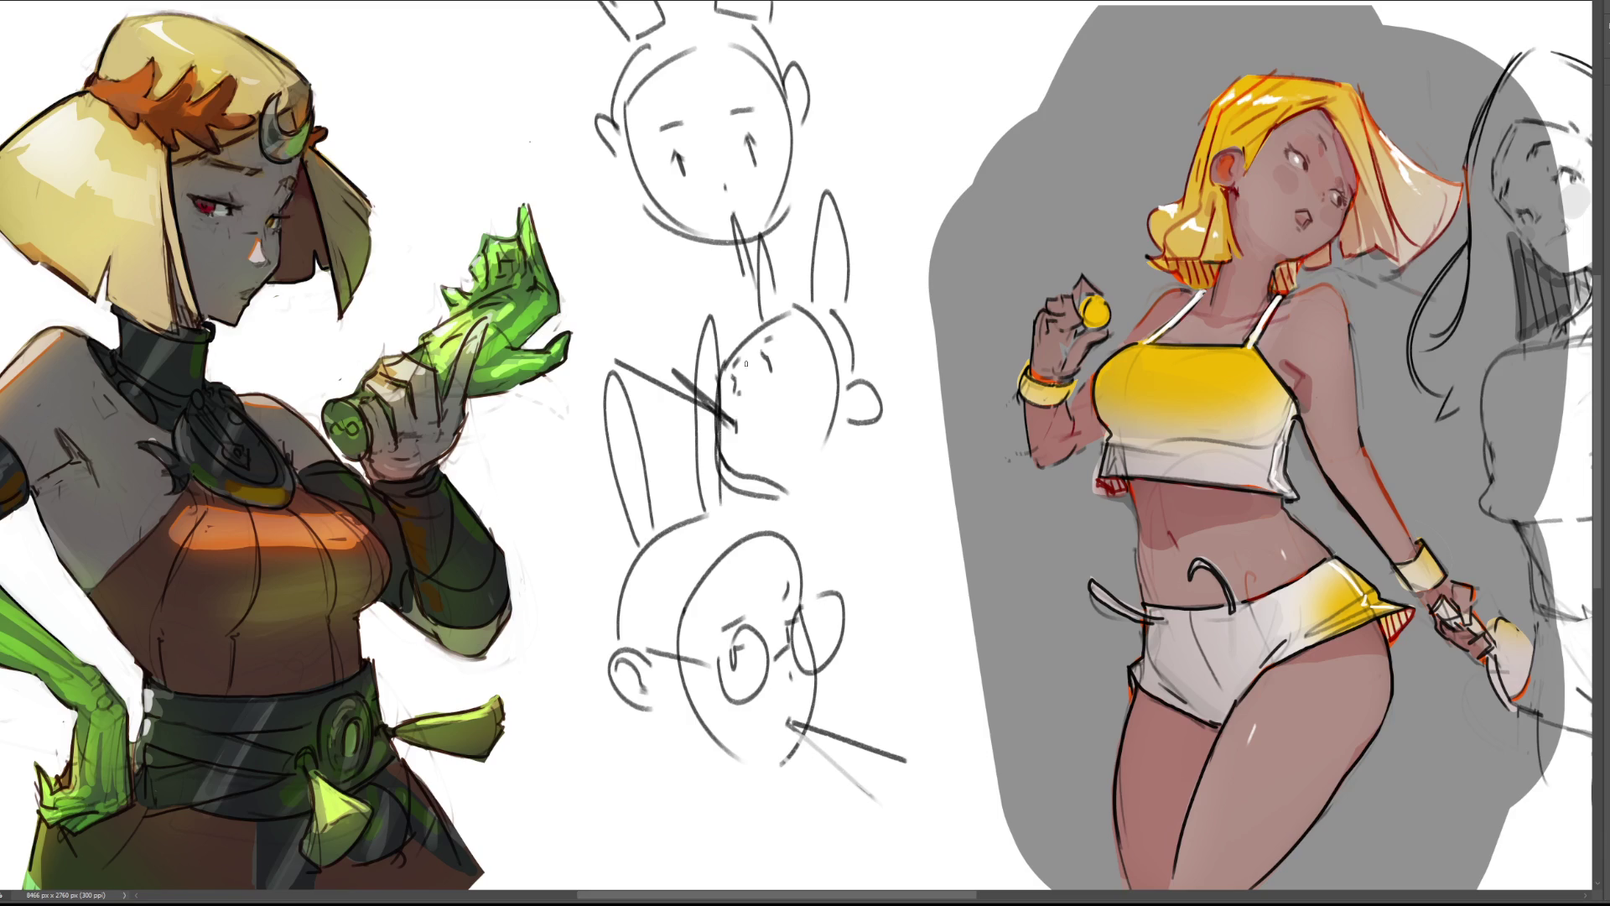
{"action": "mouse_move", "coordinate": [723, 349]}
{"action": "left_mouse_down"}
{"action": "mouse_move", "coordinate": [755, 339]}
{"action": "mouse_move", "coordinate": [839, 382]}
{"action": "left_mouse_up"}
{"action": "key", "text": "ctrl+z"}
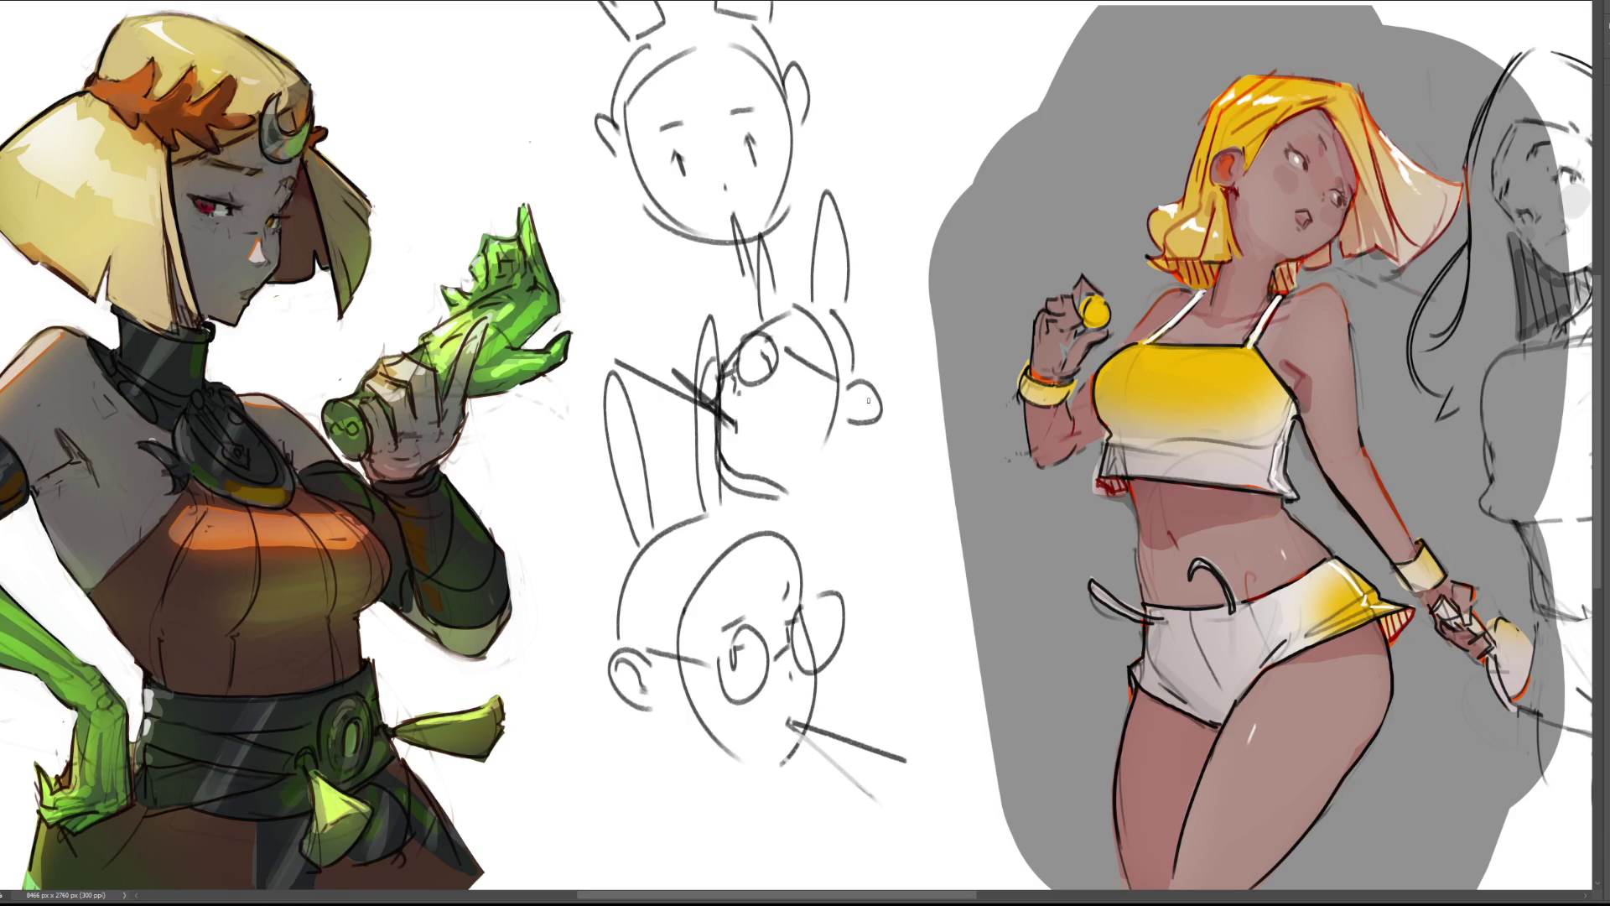
Sketch glasses on the top head and darken both sides of its outline.
{"action": "mouse_move", "coordinate": [709, 172]}
{"action": "left_mouse_down"}
{"action": "mouse_move", "coordinate": [658, 206]}
{"action": "mouse_move", "coordinate": [742, 164]}
{"action": "left_mouse_up"}
{"action": "left_click_drag", "start_coordinate": [776, 65], "coordinate": [801, 161]}
{"action": "left_click_drag", "start_coordinate": [625, 102], "coordinate": [650, 194]}
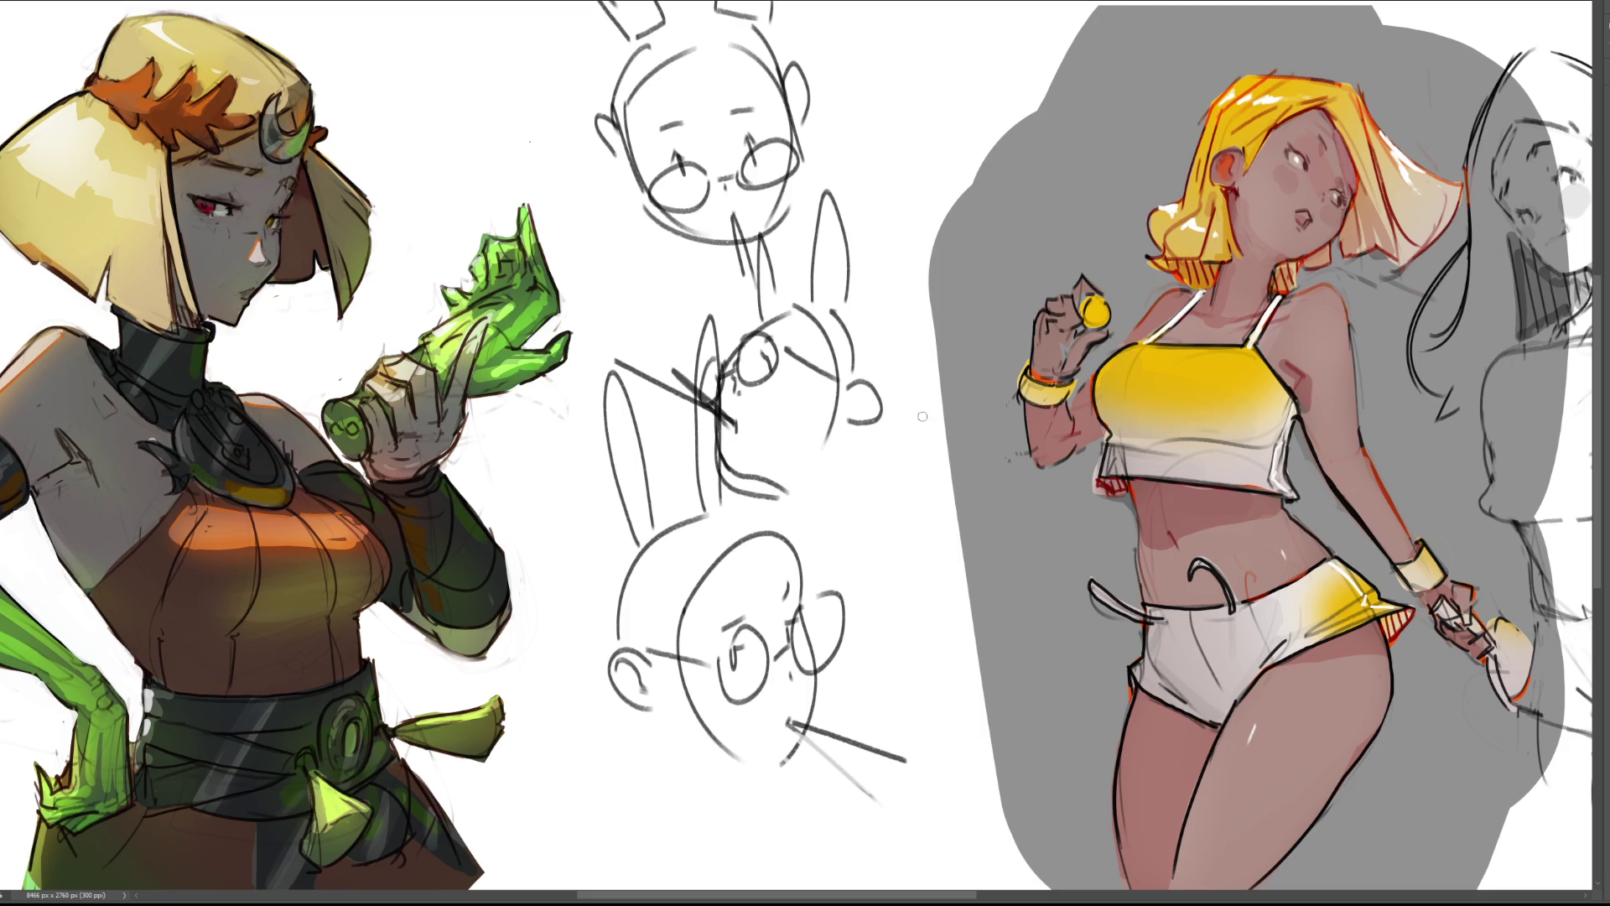
Lasso the three rough head sketches, scale them down smaller and lower, then deselect.
{"action": "mouse_move", "coordinate": [918, 160]}
{"action": "left_mouse_down"}
{"action": "mouse_move", "coordinate": [864, 0]}
{"action": "mouse_move", "coordinate": [516, 671]}
{"action": "mouse_move", "coordinate": [1120, 283]}
{"action": "left_mouse_up"}
{"action": "key", "text": "ctrl+t"}
{"action": "mouse_move", "coordinate": [1192, 2]}
{"action": "left_mouse_down"}
{"action": "mouse_move", "coordinate": [881, 109]}
{"action": "mouse_move", "coordinate": [954, 432]}
{"action": "mouse_move", "coordinate": [878, 447]}
{"action": "left_mouse_up"}
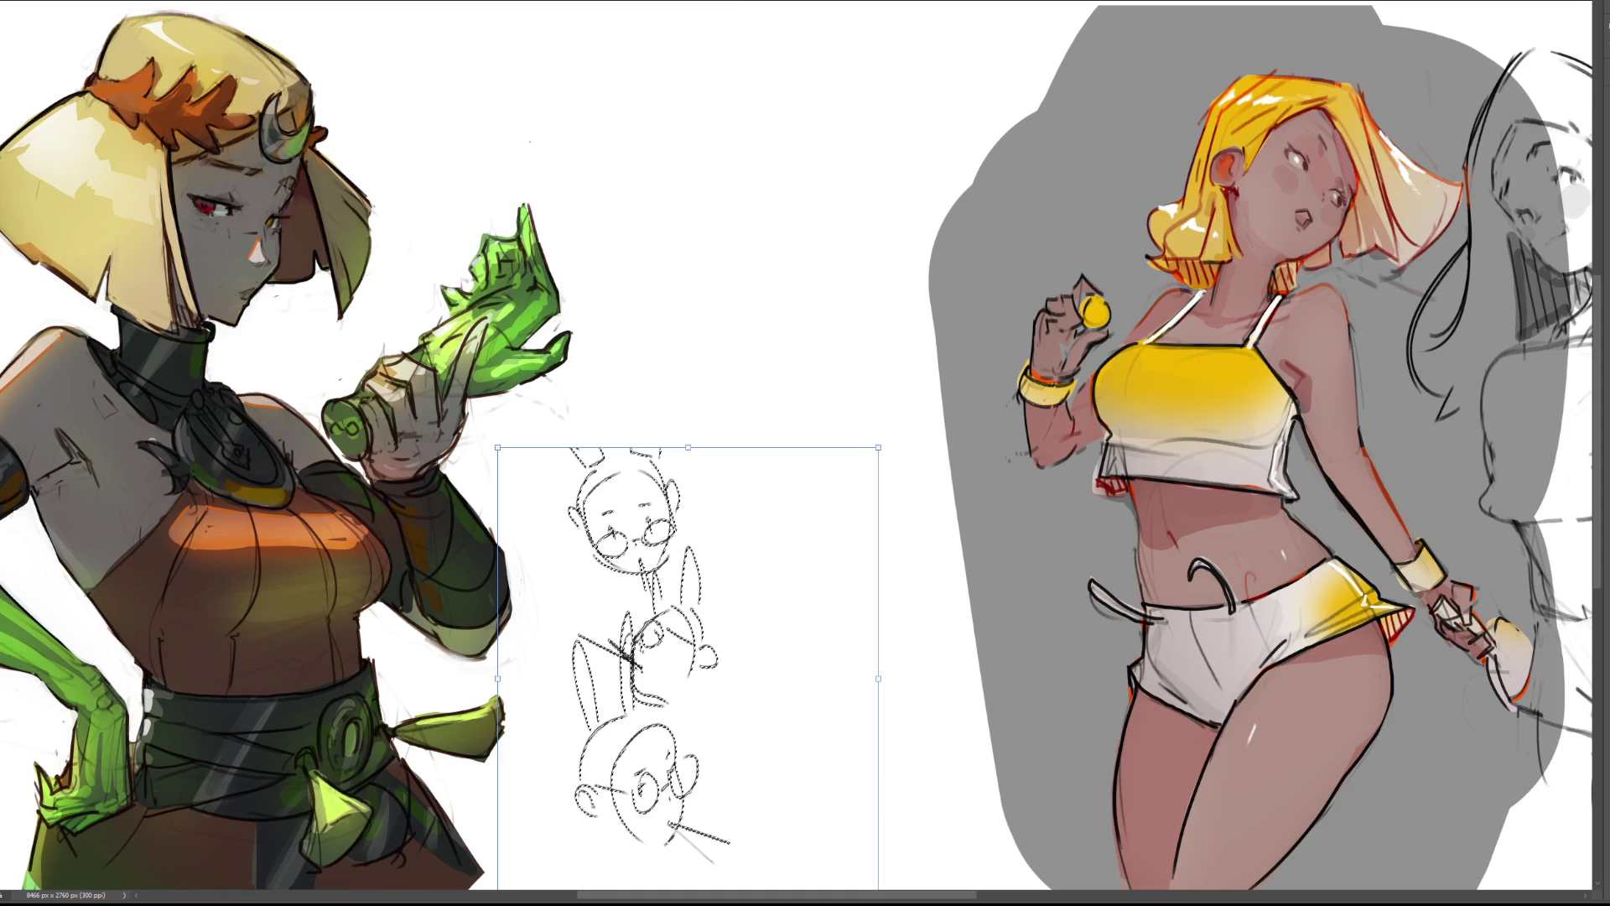
{"action": "key", "text": "Return"}
{"action": "key", "text": "ctrl+d"}
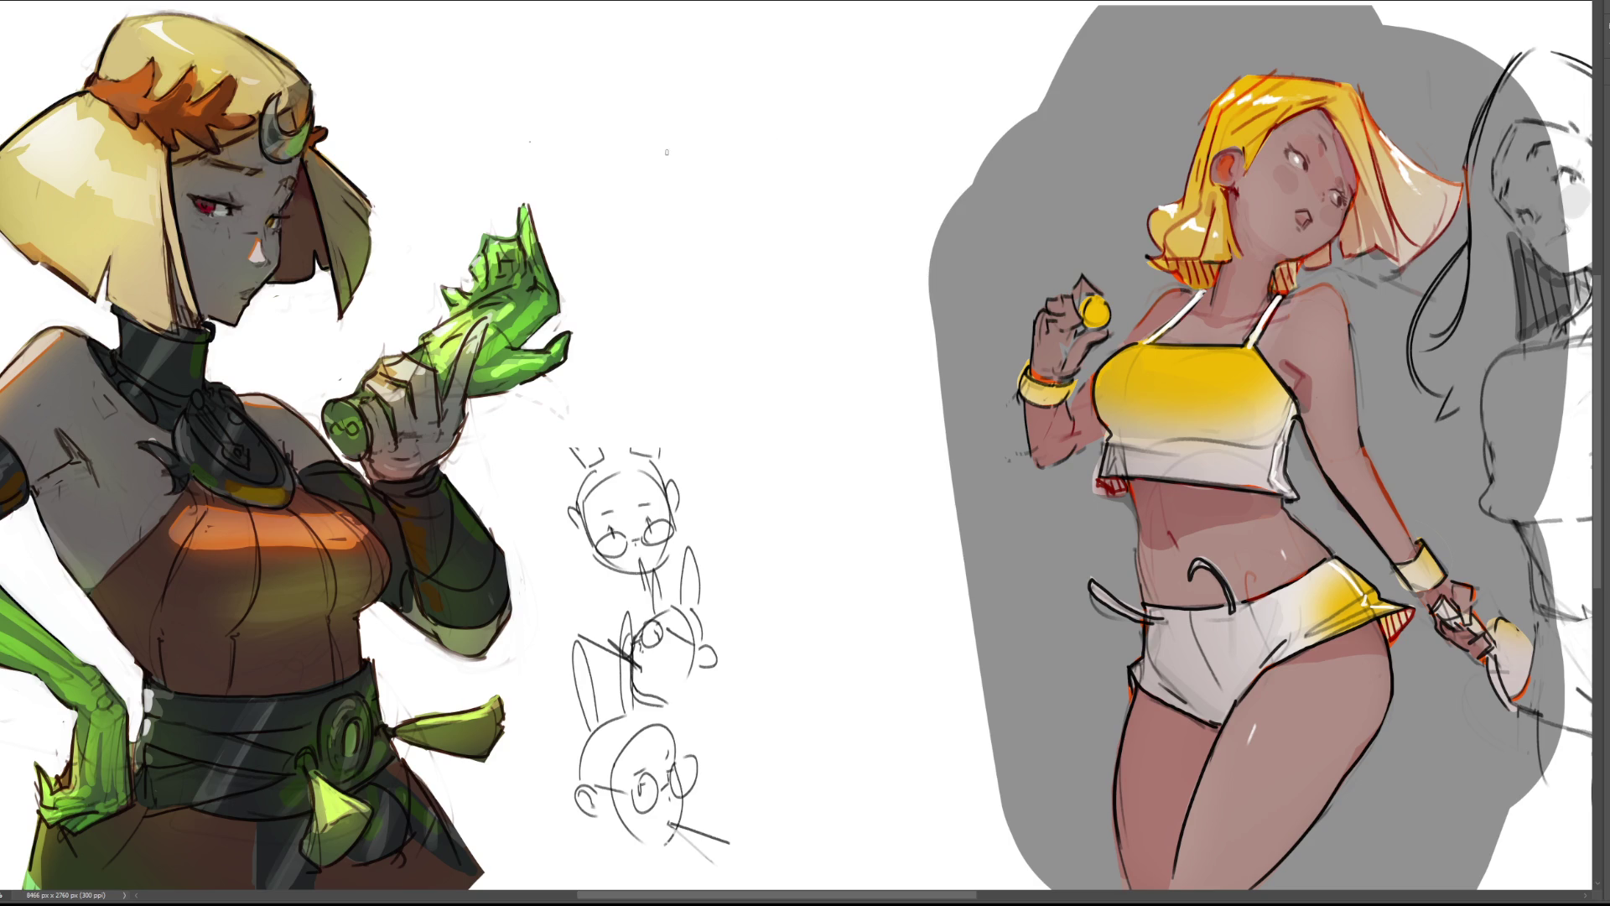
Draw the outline of a larger new head with nose and eye marks.
{"action": "left_click_drag", "start_coordinate": [666, 145], "coordinate": [700, 226]}
{"action": "mouse_move", "coordinate": [667, 147]}
{"action": "left_mouse_down"}
{"action": "mouse_move", "coordinate": [801, 99]}
{"action": "mouse_move", "coordinate": [807, 252]}
{"action": "left_mouse_up"}
{"action": "left_click_drag", "start_coordinate": [693, 226], "coordinate": [810, 285]}
{"action": "mouse_move", "coordinate": [829, 227]}
{"action": "left_mouse_down"}
{"action": "mouse_move", "coordinate": [808, 284]}
{"action": "mouse_move", "coordinate": [762, 267]}
{"action": "mouse_move", "coordinate": [712, 449]}
{"action": "left_mouse_up"}
{"action": "mouse_move", "coordinate": [718, 226]}
{"action": "left_mouse_down"}
{"action": "mouse_move", "coordinate": [706, 209]}
{"action": "mouse_move", "coordinate": [697, 227]}
{"action": "mouse_move", "coordinate": [768, 235]}
{"action": "left_mouse_up"}
{"action": "mouse_move", "coordinate": [761, 210]}
{"action": "left_mouse_down"}
{"action": "mouse_move", "coordinate": [770, 198]}
{"action": "mouse_move", "coordinate": [709, 186]}
{"action": "mouse_move", "coordinate": [786, 172]}
{"action": "mouse_move", "coordinate": [709, 248]}
{"action": "mouse_move", "coordinate": [759, 234]}
{"action": "mouse_move", "coordinate": [858, 148]}
{"action": "left_mouse_up"}
Add a round glasses lens and bunny-ear lines to the new head.
{"action": "left_click_drag", "start_coordinate": [668, 193], "coordinate": [663, 212]}
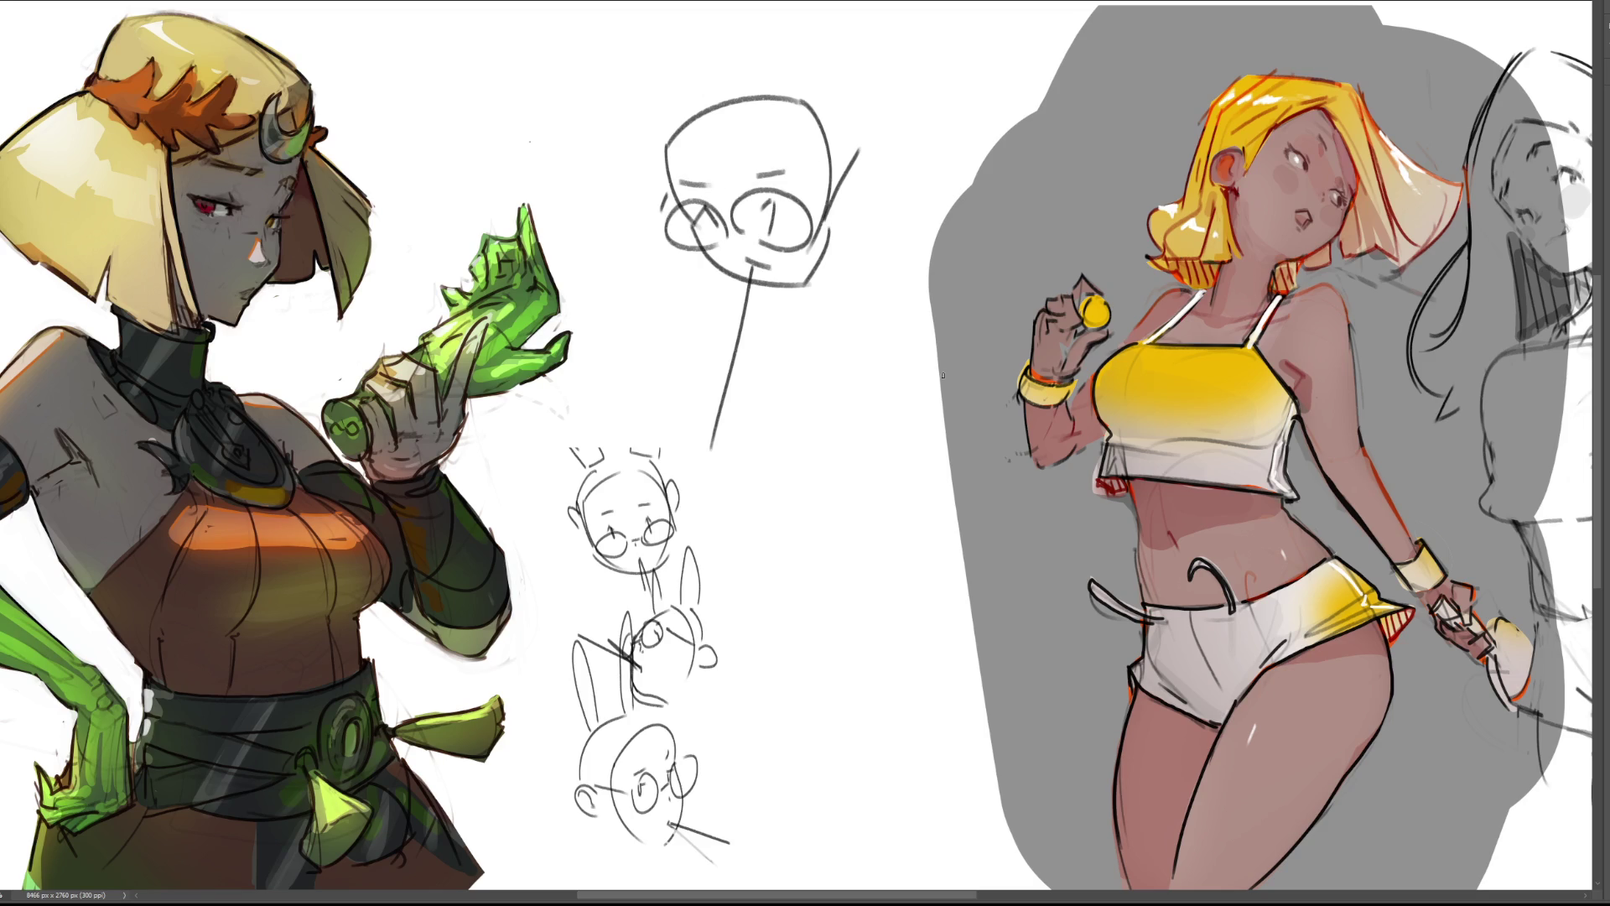
{"action": "left_click_drag", "start_coordinate": [850, 179], "coordinate": [876, 189]}
{"action": "left_click_drag", "start_coordinate": [692, 95], "coordinate": [603, 2]}
{"action": "mouse_move", "coordinate": [709, 77]}
{"action": "left_mouse_down"}
{"action": "mouse_move", "coordinate": [644, 1]}
{"action": "mouse_move", "coordinate": [736, 4]}
{"action": "mouse_move", "coordinate": [779, 63]}
{"action": "left_mouse_up"}
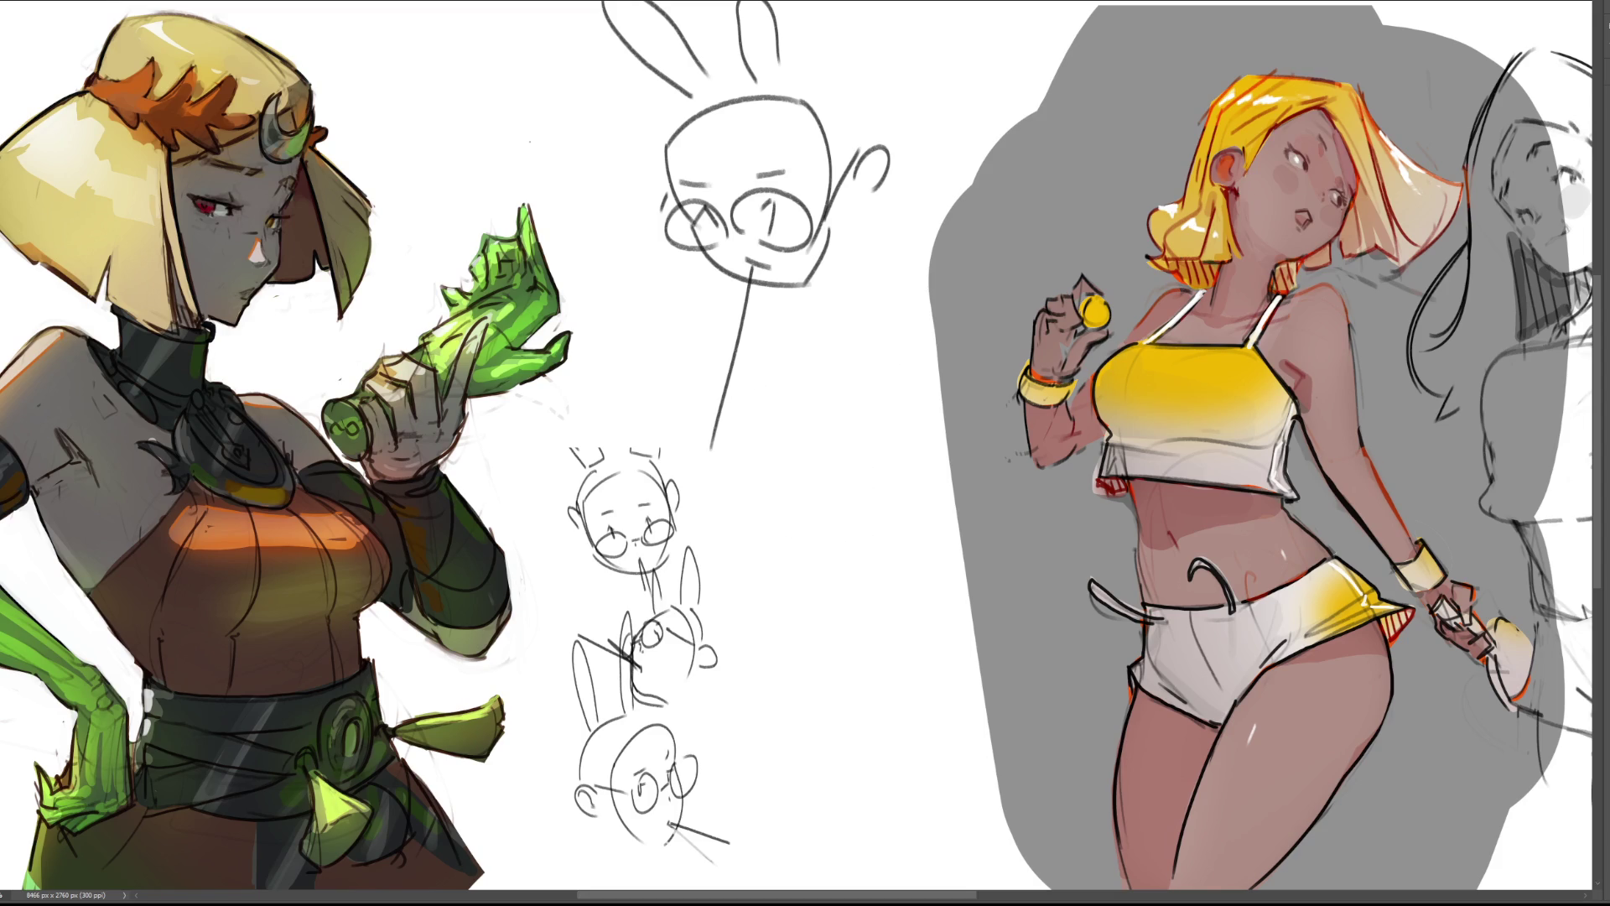
{"action": "scroll", "coordinate": [477, 428], "scroll_direction": "down", "scroll_amount": 5}
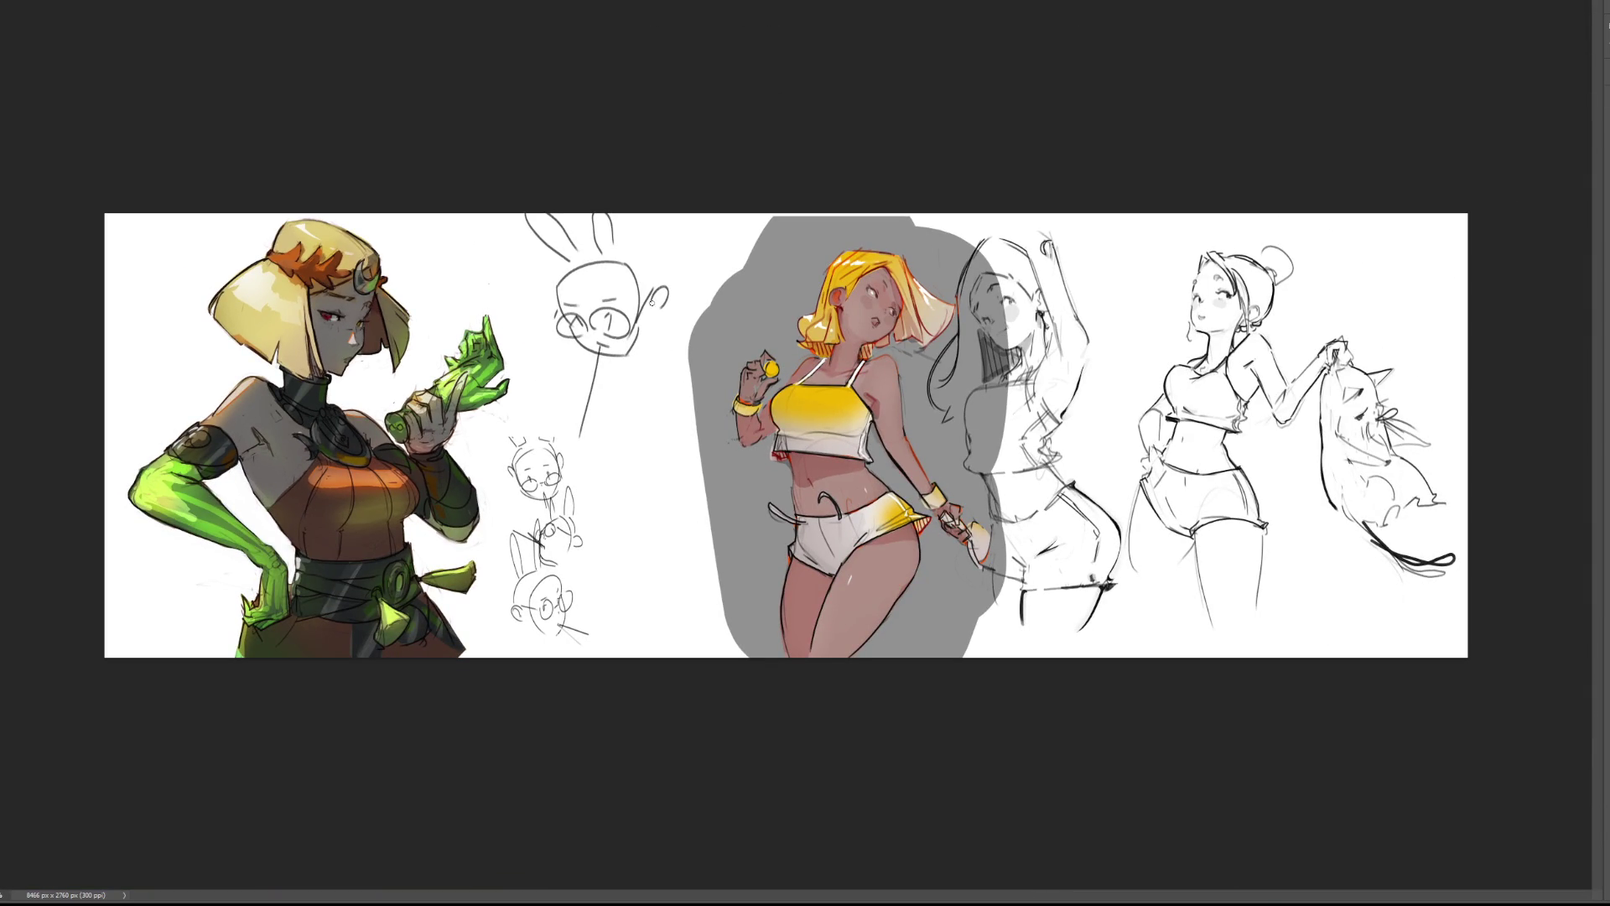
Erase over the bunny-eared head with a large soft eraser until only a faint ghost remains.
{"action": "key", "text": "bracketright"}
{"action": "key", "text": "bracketright"}
{"action": "key", "text": "bracketright"}
{"action": "mouse_move", "coordinate": [549, 250]}
{"action": "left_mouse_down"}
{"action": "mouse_move", "coordinate": [657, 371]}
{"action": "mouse_move", "coordinate": [575, 244]}
{"action": "left_mouse_up"}
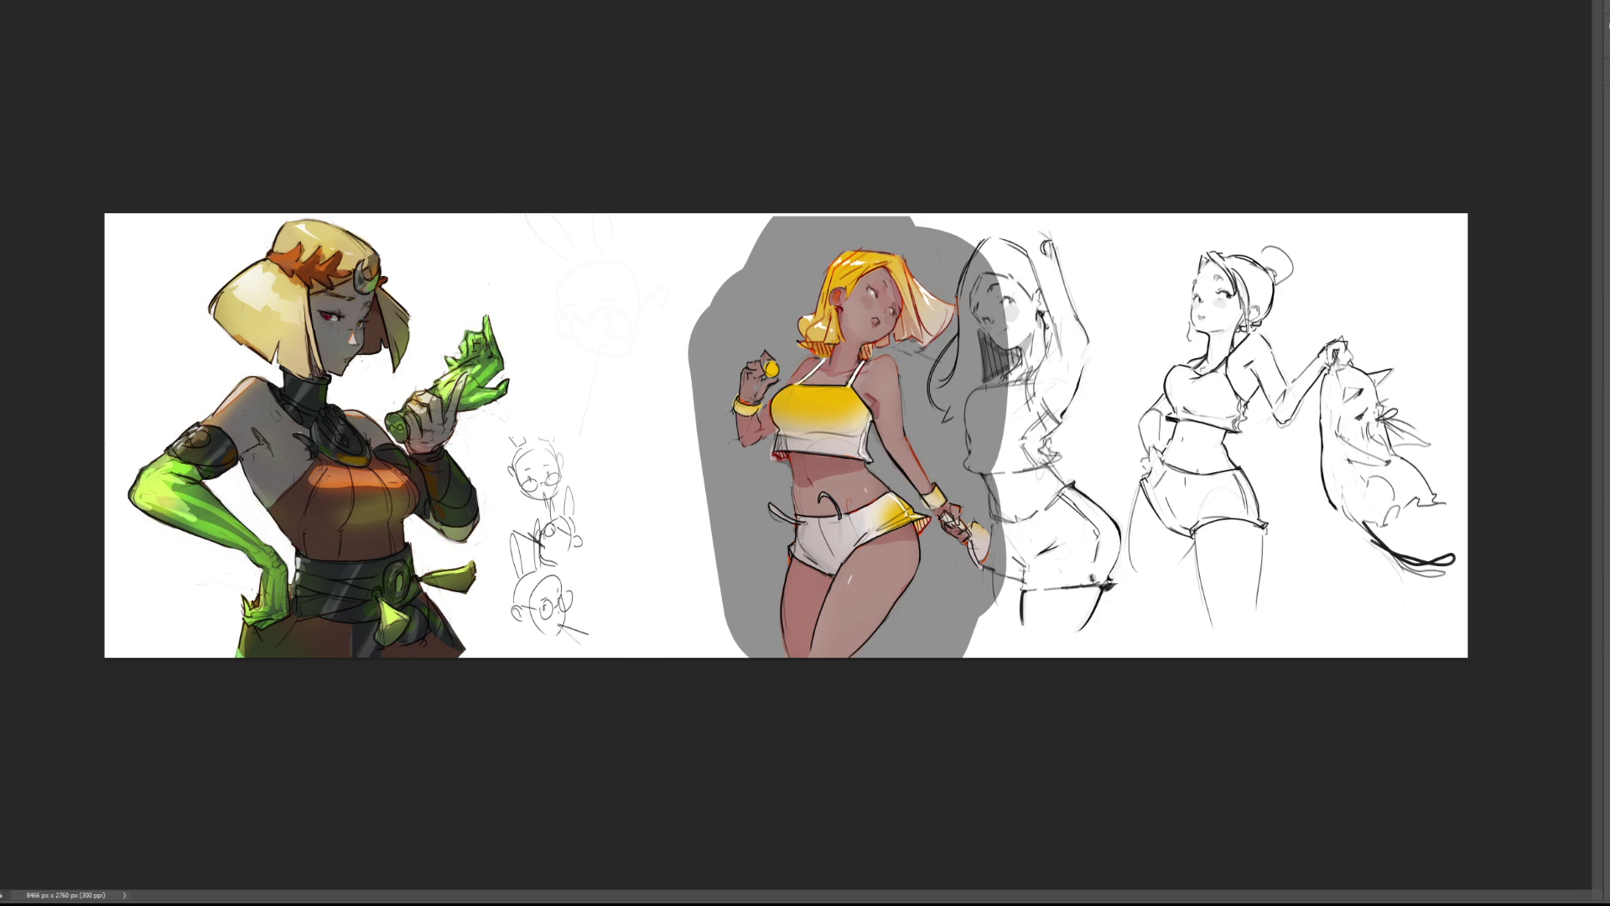
{"action": "key", "text": "ctrl+plus"}
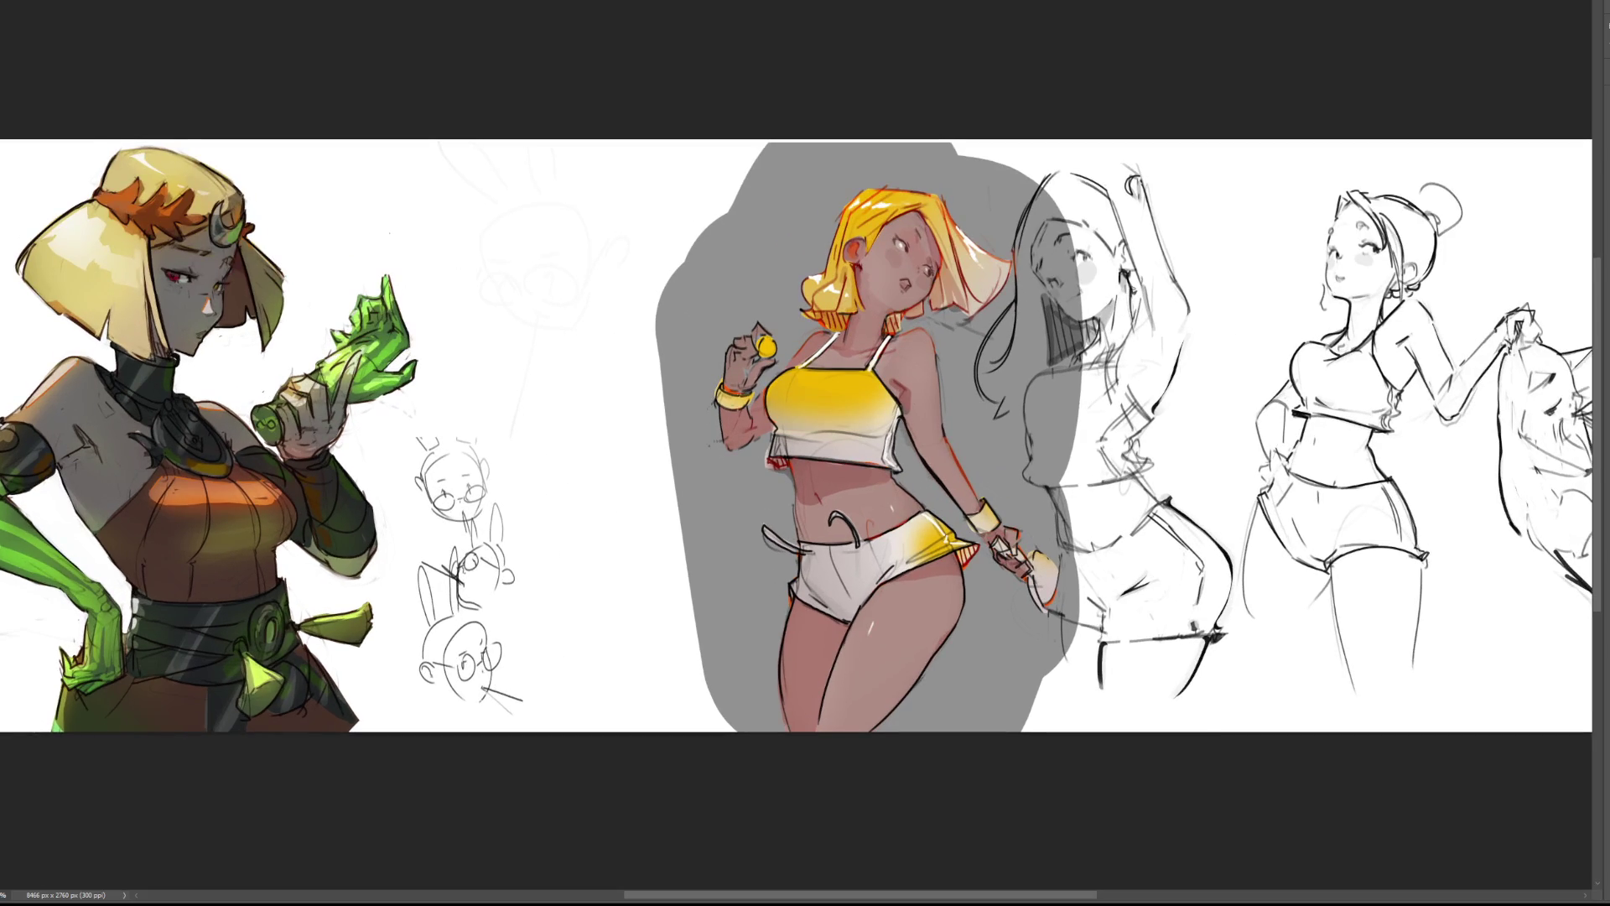
{"action": "scroll", "coordinate": [797, 436], "scroll_direction": "left", "scroll_amount": 3}
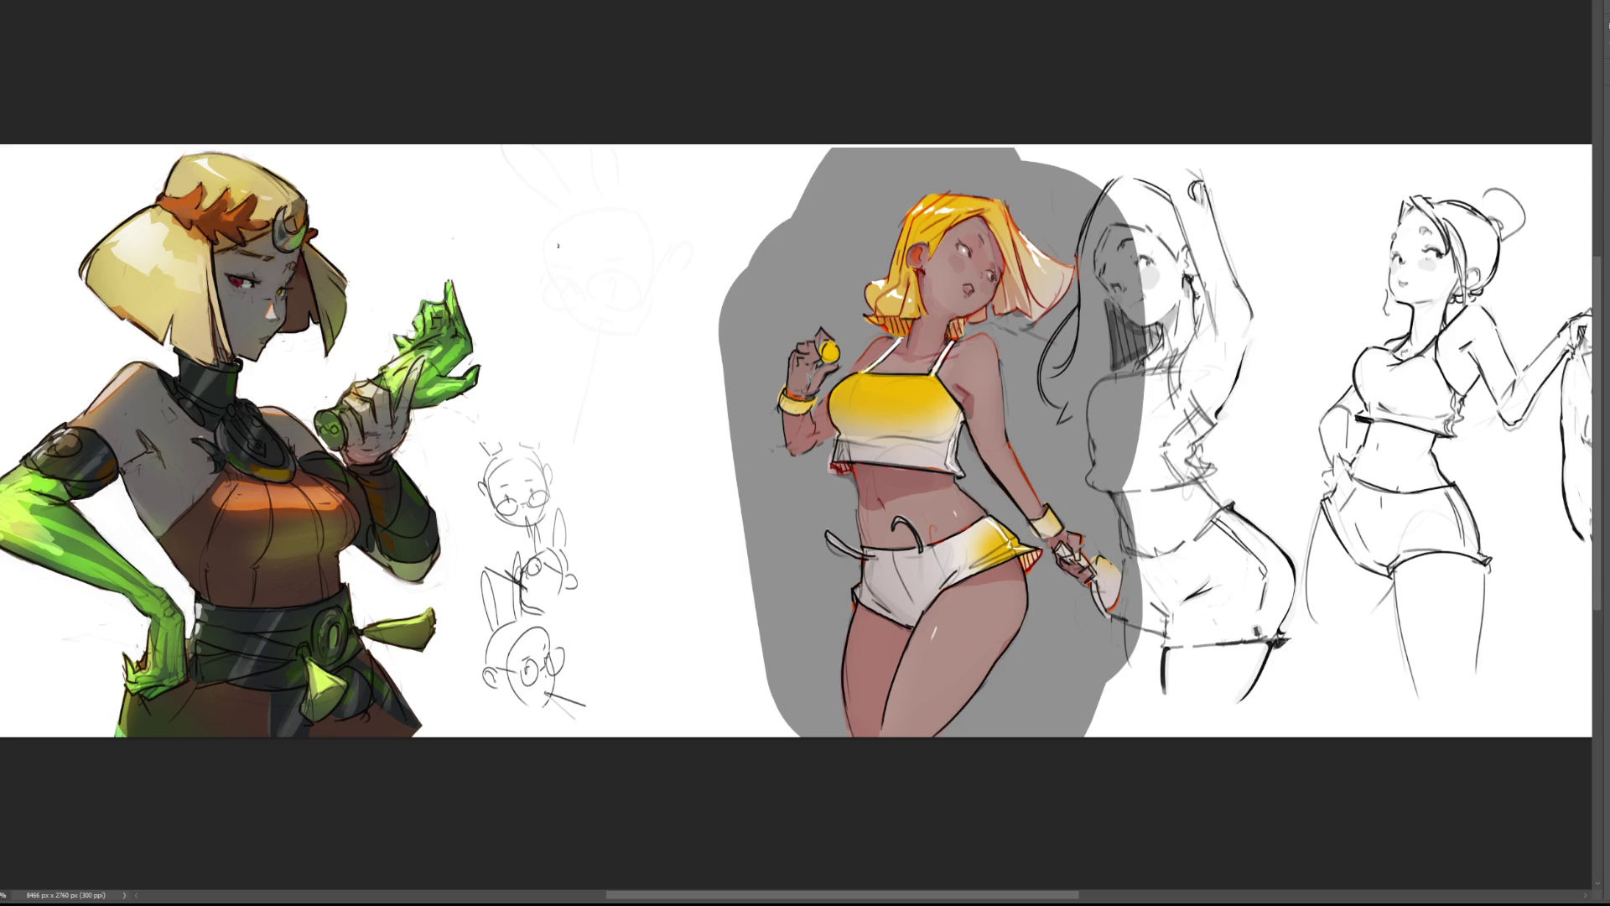
Outline the profile head and face over the faint guide, with bunny ears above.
{"action": "mouse_move", "coordinate": [579, 224]}
{"action": "left_mouse_down"}
{"action": "mouse_move", "coordinate": [580, 268]}
{"action": "mouse_move", "coordinate": [613, 202]}
{"action": "left_mouse_up"}
{"action": "left_click_drag", "start_coordinate": [626, 198], "coordinate": [640, 306]}
{"action": "mouse_move", "coordinate": [601, 255]}
{"action": "left_mouse_down"}
{"action": "mouse_move", "coordinate": [578, 292]}
{"action": "mouse_move", "coordinate": [587, 317]}
{"action": "mouse_move", "coordinate": [639, 343]}
{"action": "mouse_move", "coordinate": [552, 309]}
{"action": "left_mouse_up"}
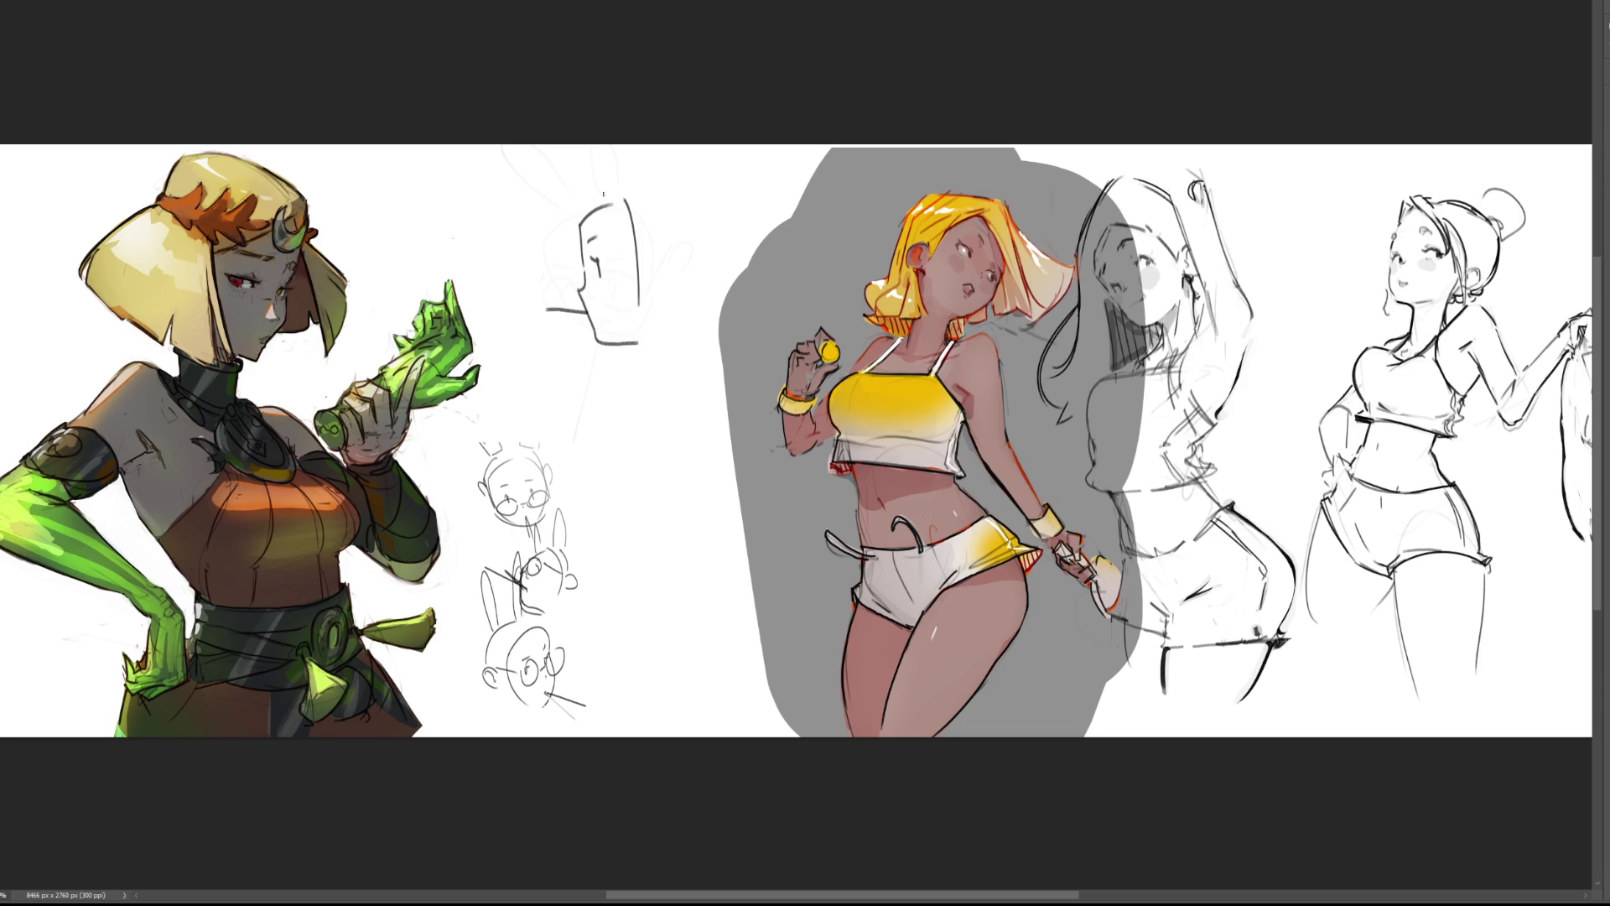
{"action": "left_click_drag", "start_coordinate": [579, 241], "coordinate": [581, 269]}
{"action": "mouse_move", "coordinate": [585, 259]}
{"action": "left_mouse_down"}
{"action": "mouse_move", "coordinate": [579, 293]}
{"action": "mouse_move", "coordinate": [662, 255]}
{"action": "mouse_move", "coordinate": [691, 292]}
{"action": "mouse_move", "coordinate": [672, 288]}
{"action": "left_mouse_up"}
{"action": "key", "text": "ctrl+z"}
{"action": "left_click_drag", "start_coordinate": [664, 206], "coordinate": [670, 249]}
{"action": "left_click_drag", "start_coordinate": [671, 186], "coordinate": [679, 250]}
{"action": "mouse_move", "coordinate": [634, 144]}
{"action": "left_mouse_down"}
{"action": "mouse_move", "coordinate": [654, 179]}
{"action": "mouse_move", "coordinate": [581, 225]}
{"action": "left_mouse_up"}
{"action": "key", "text": "ctrl+z"}
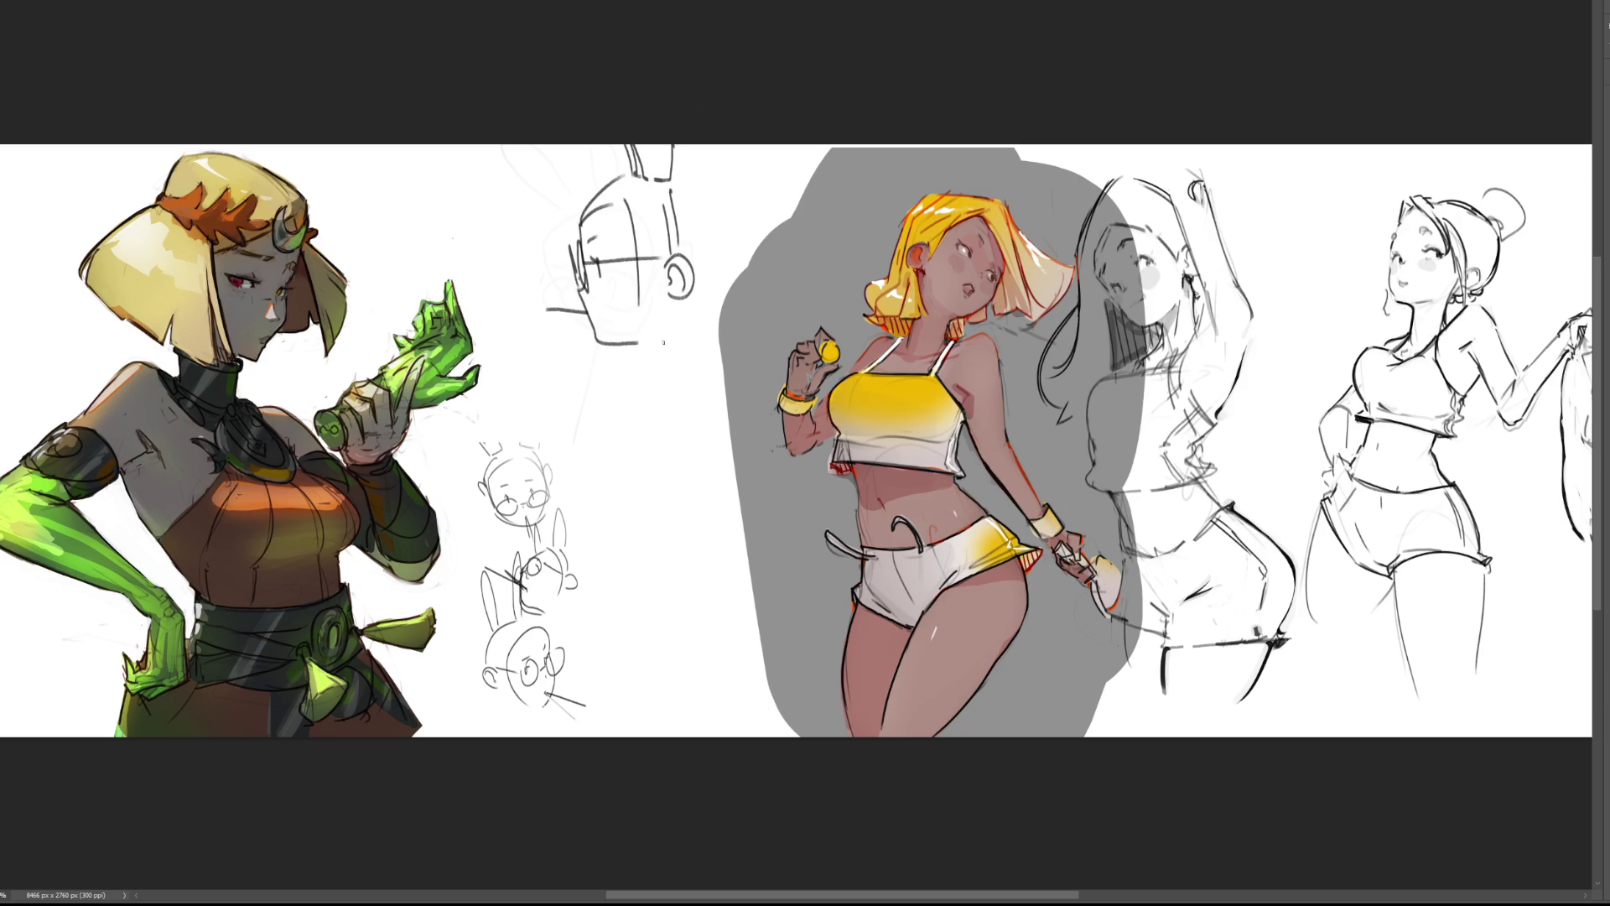
Draw the neck, jaw and back-of-head lines, redoing the back curve until smooth.
{"action": "left_click_drag", "start_coordinate": [636, 345], "coordinate": [648, 415]}
{"action": "left_click_drag", "start_coordinate": [704, 324], "coordinate": [695, 419]}
{"action": "left_click_drag", "start_coordinate": [677, 182], "coordinate": [714, 326]}
{"action": "key", "text": "ctrl+z"}
{"action": "mouse_move", "coordinate": [676, 182]}
{"action": "left_mouse_down"}
{"action": "mouse_move", "coordinate": [730, 282]}
{"action": "mouse_move", "coordinate": [704, 326]}
{"action": "mouse_move", "coordinate": [737, 221]}
{"action": "mouse_move", "coordinate": [704, 396]}
{"action": "left_mouse_up"}
{"action": "key", "text": "ctrl+z"}
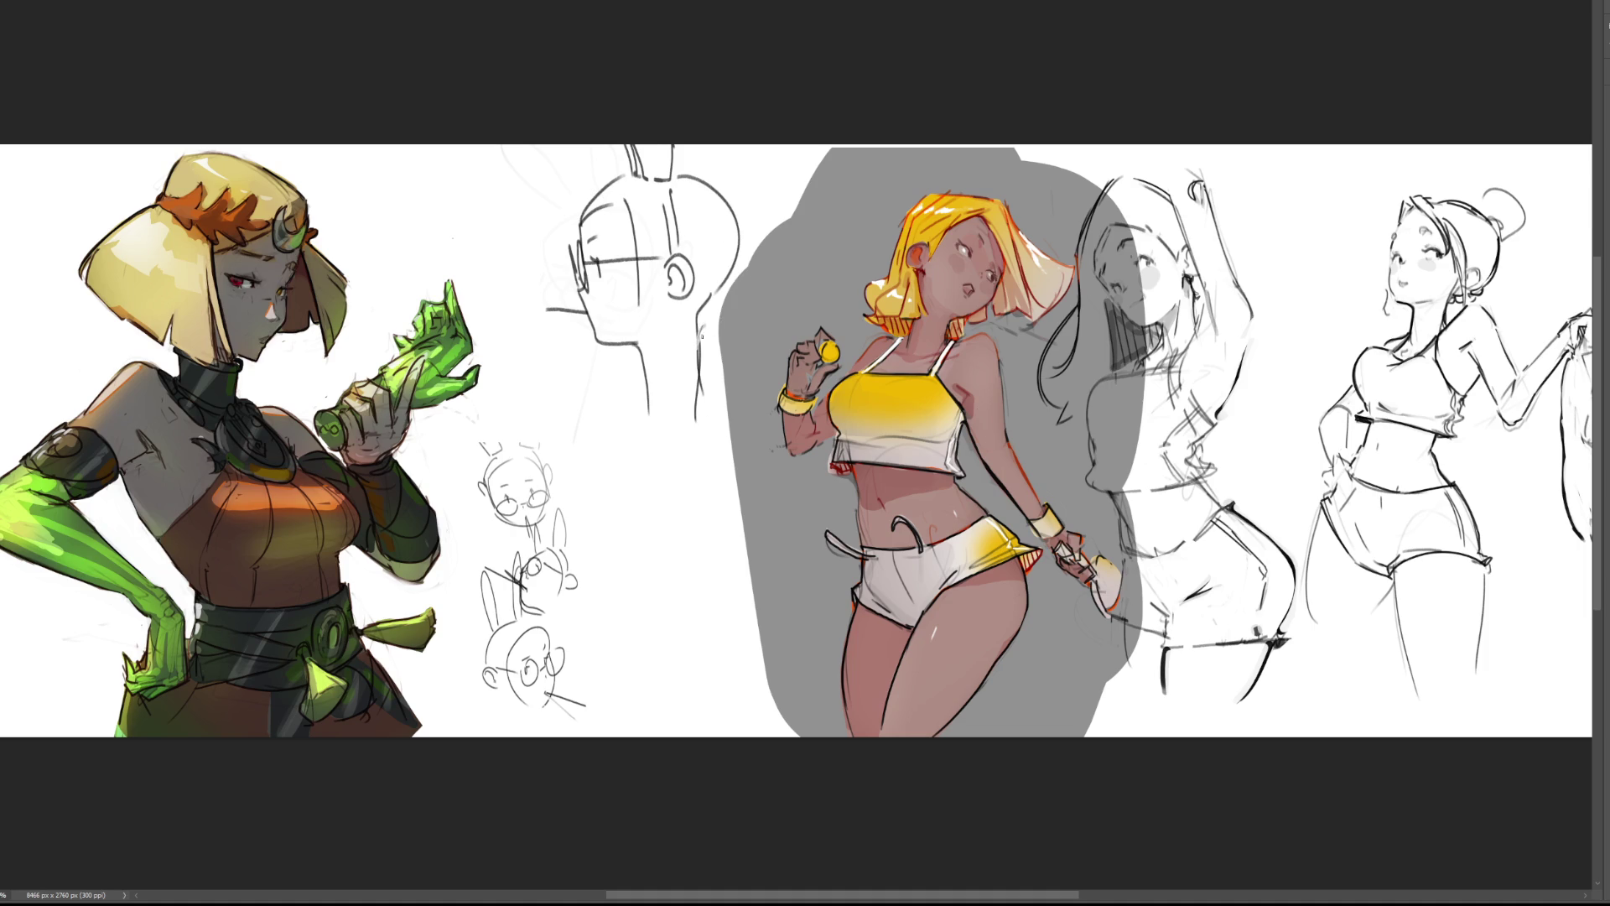
{"action": "left_click_drag", "start_coordinate": [671, 295], "coordinate": [658, 325]}
{"action": "left_click_drag", "start_coordinate": [646, 347], "coordinate": [643, 422]}
{"action": "left_click_drag", "start_coordinate": [697, 345], "coordinate": [717, 403]}
Redraw the cigarette thinner and ink the ear, glasses and face profile lines.
{"action": "mouse_move", "coordinate": [581, 310]}
{"action": "left_mouse_down"}
{"action": "mouse_move", "coordinate": [548, 311]}
{"action": "mouse_move", "coordinate": [587, 311]}
{"action": "left_mouse_up"}
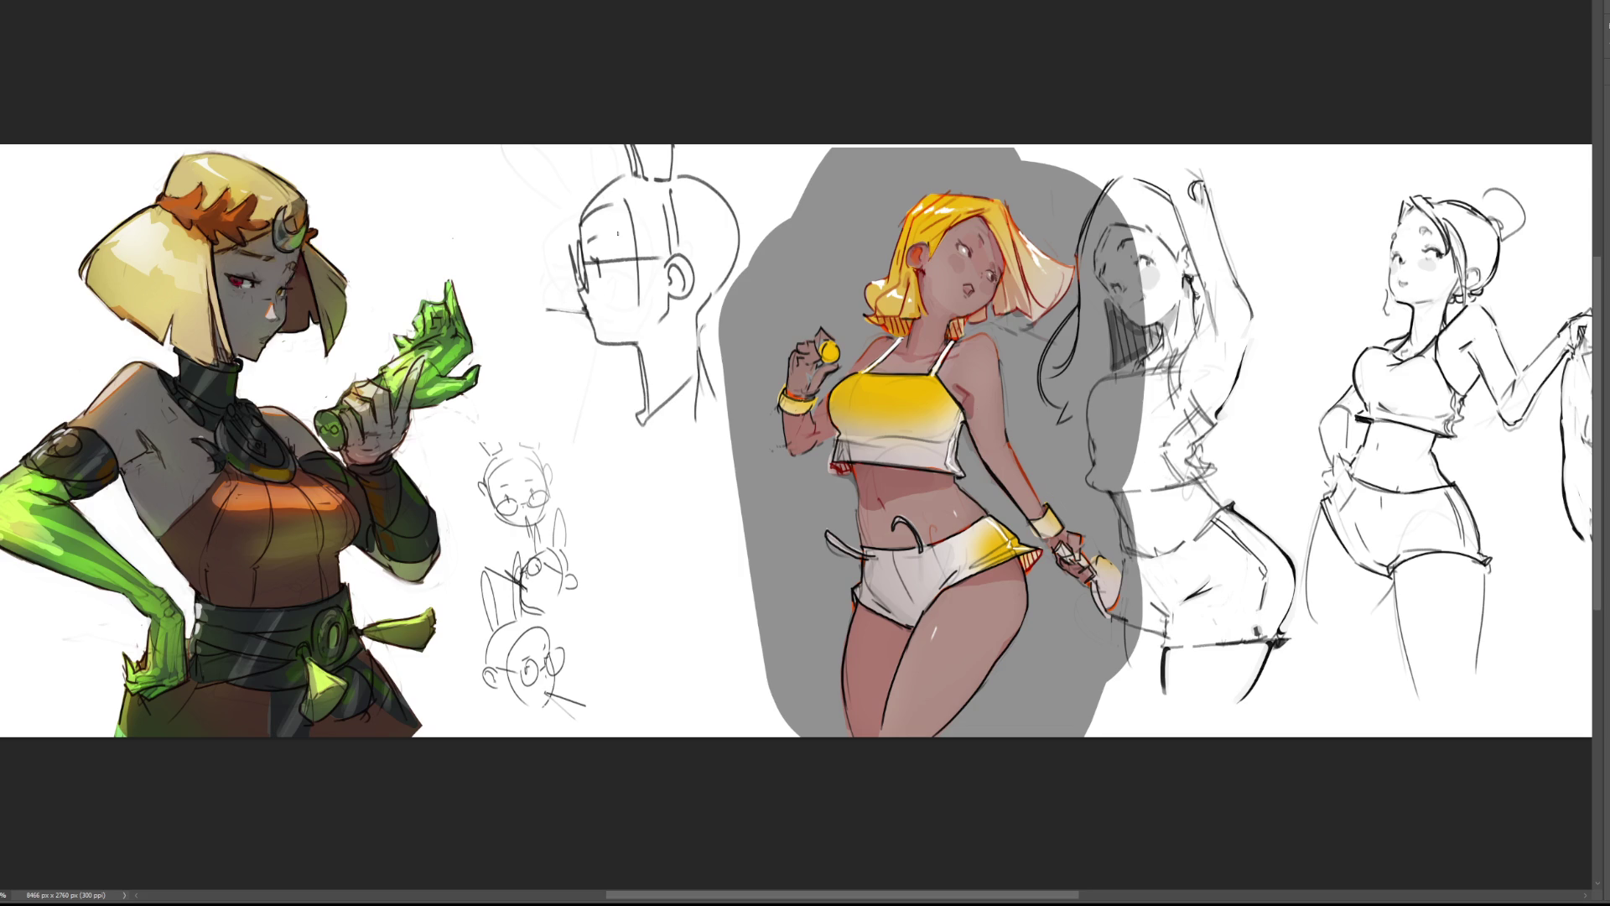
{"action": "left_click_drag", "start_coordinate": [672, 251], "coordinate": [681, 291]}
{"action": "key", "text": "ctrl+z"}
{"action": "left_click_drag", "start_coordinate": [623, 197], "coordinate": [652, 262]}
{"action": "left_click_drag", "start_coordinate": [592, 203], "coordinate": [631, 199]}
{"action": "key", "text": "ctrl+z"}
{"action": "left_click_drag", "start_coordinate": [594, 278], "coordinate": [591, 301]}
Sketch torso contour lines and a rounded oval shape below the head's neck.
{"action": "mouse_move", "coordinate": [619, 523]}
{"action": "left_mouse_down"}
{"action": "mouse_move", "coordinate": [612, 604]}
{"action": "mouse_move", "coordinate": [681, 492]}
{"action": "mouse_move", "coordinate": [700, 607]}
{"action": "left_mouse_up"}
{"action": "left_click_drag", "start_coordinate": [635, 419], "coordinate": [625, 512]}
{"action": "left_click_drag", "start_coordinate": [658, 375], "coordinate": [649, 510]}
{"action": "left_click_drag", "start_coordinate": [694, 442], "coordinate": [684, 492]}
{"action": "mouse_move", "coordinate": [723, 379]}
{"action": "left_mouse_down"}
{"action": "mouse_move", "coordinate": [691, 492]}
{"action": "mouse_move", "coordinate": [615, 589]}
{"action": "left_mouse_up"}
{"action": "mouse_move", "coordinate": [692, 495]}
{"action": "left_mouse_down"}
{"action": "mouse_move", "coordinate": [609, 602]}
{"action": "mouse_move", "coordinate": [701, 566]}
{"action": "left_mouse_up"}
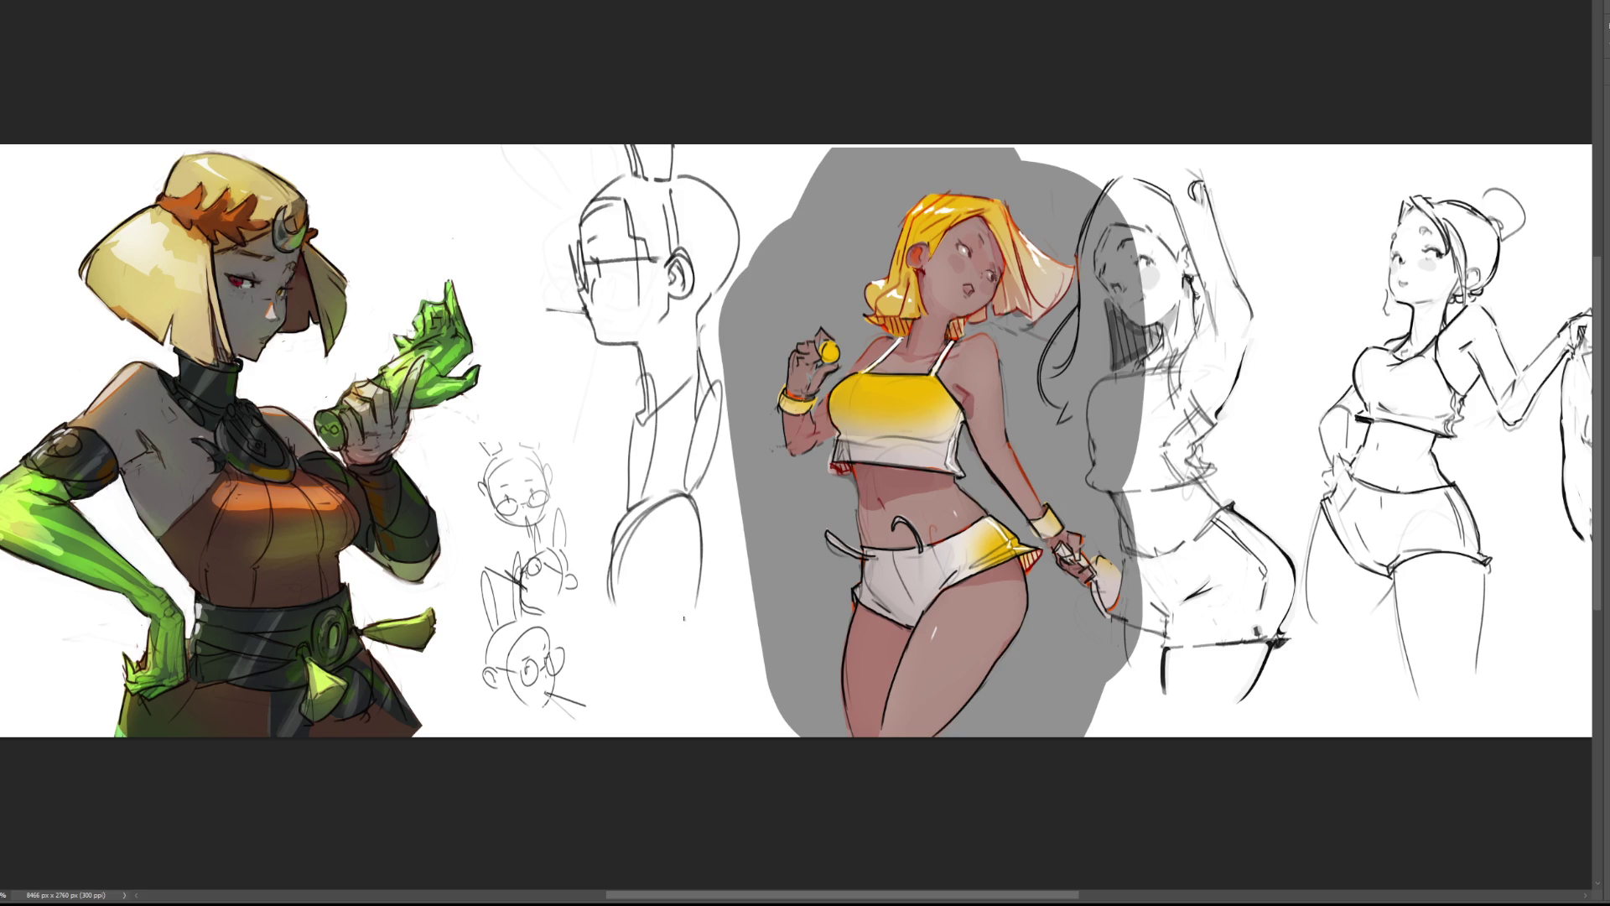
{"action": "left_click_drag", "start_coordinate": [706, 503], "coordinate": [698, 631]}
{"action": "mouse_move", "coordinate": [619, 599]}
{"action": "left_mouse_down"}
{"action": "mouse_move", "coordinate": [637, 642]}
{"action": "mouse_move", "coordinate": [696, 624]}
{"action": "mouse_move", "coordinate": [675, 647]}
{"action": "left_mouse_up"}
Add small marks, a circle and neck-shoulder curves, then erase the old bunny-eared sketches.
{"action": "mouse_move", "coordinate": [654, 577]}
{"action": "left_mouse_down"}
{"action": "mouse_move", "coordinate": [654, 592]}
{"action": "mouse_move", "coordinate": [672, 565]}
{"action": "left_mouse_up"}
{"action": "left_click_drag", "start_coordinate": [683, 619], "coordinate": [752, 677]}
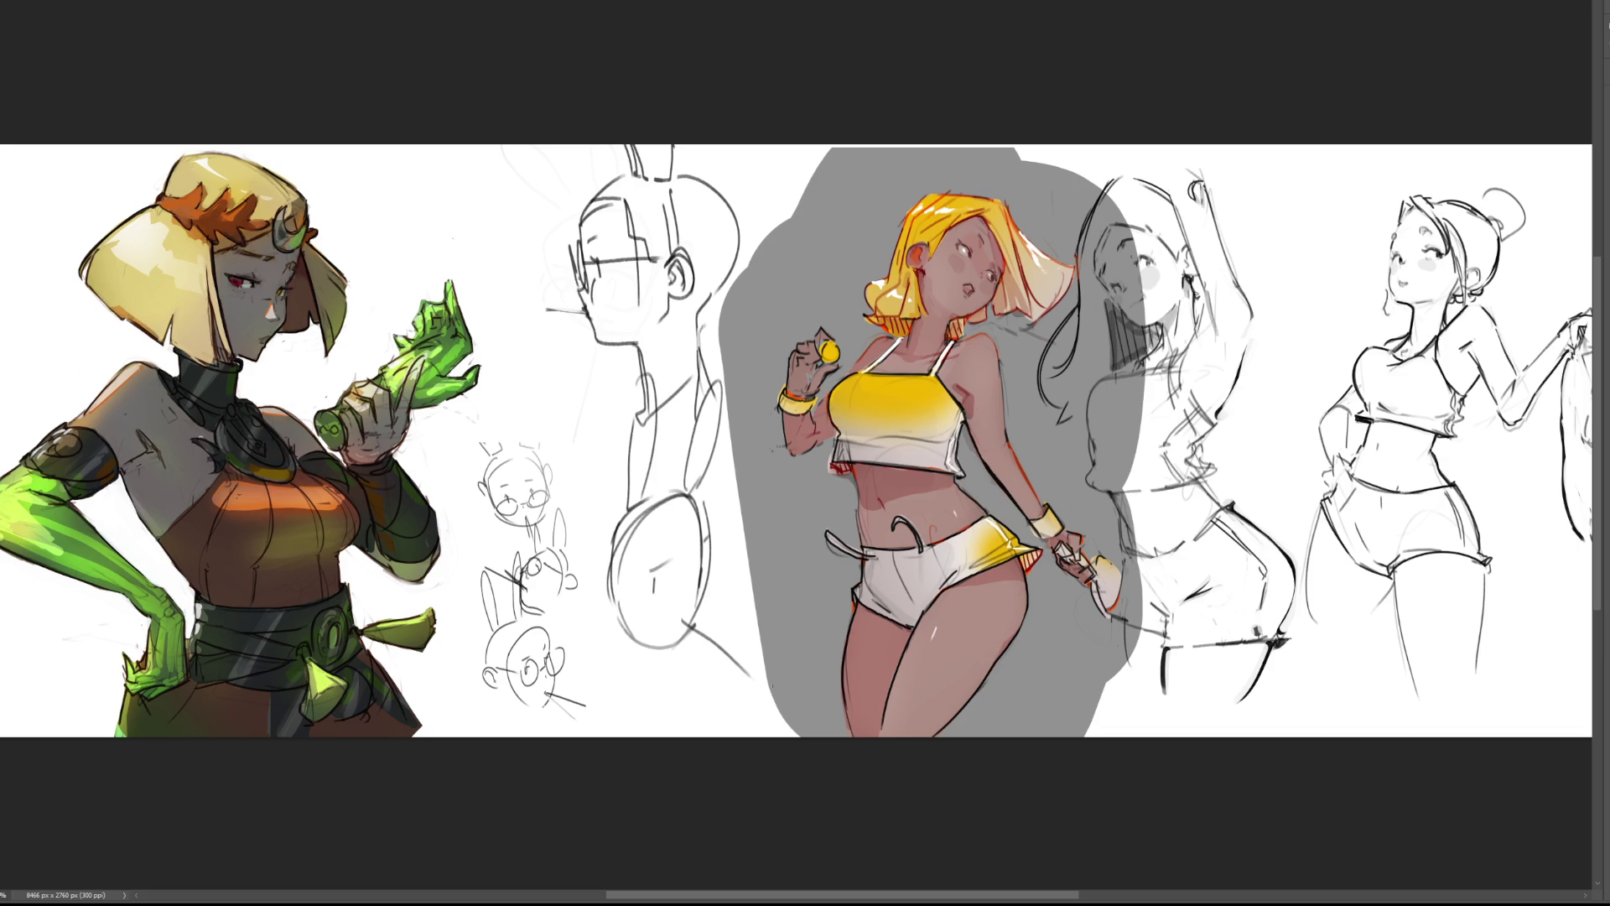
{"action": "left_click_drag", "start_coordinate": [690, 609], "coordinate": [697, 618]}
{"action": "left_click_drag", "start_coordinate": [603, 586], "coordinate": [624, 507]}
{"action": "mouse_move", "coordinate": [594, 609]}
{"action": "left_mouse_down"}
{"action": "mouse_move", "coordinate": [653, 701]}
{"action": "mouse_move", "coordinate": [610, 660]}
{"action": "mouse_move", "coordinate": [636, 691]}
{"action": "left_mouse_up"}
{"action": "mouse_move", "coordinate": [567, 480]}
{"action": "left_mouse_down"}
{"action": "mouse_move", "coordinate": [606, 466]}
{"action": "mouse_move", "coordinate": [622, 485]}
{"action": "left_mouse_up"}
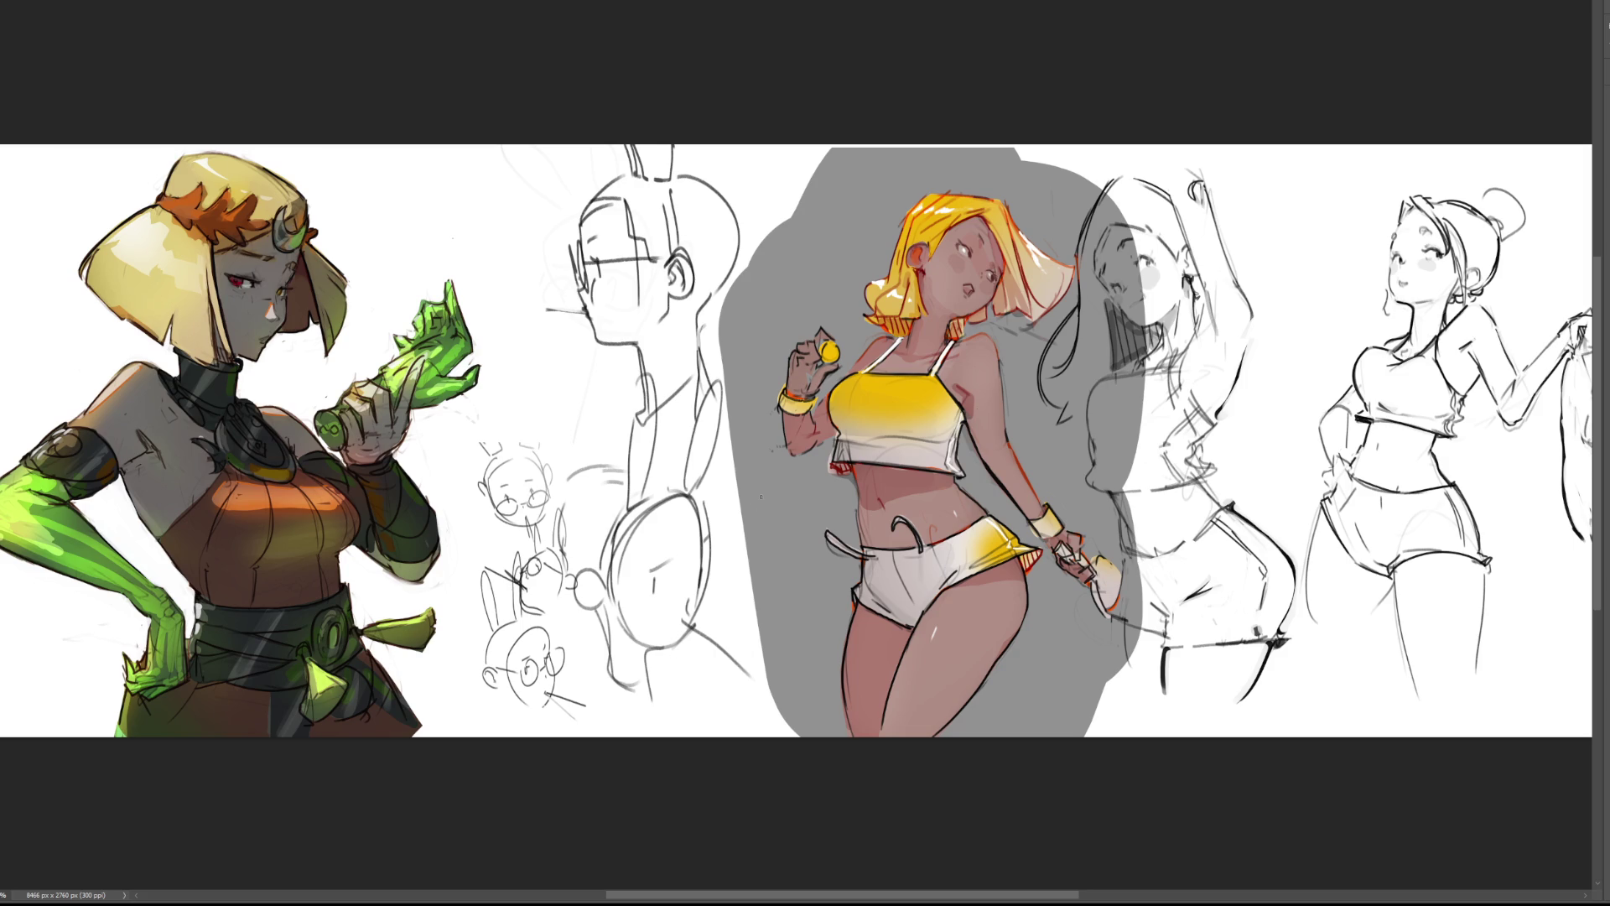
{"action": "mouse_move", "coordinate": [654, 402]}
{"action": "left_mouse_down"}
{"action": "mouse_move", "coordinate": [637, 218]}
{"action": "mouse_move", "coordinate": [655, 629]}
{"action": "mouse_move", "coordinate": [645, 239]}
{"action": "mouse_move", "coordinate": [520, 545]}
{"action": "mouse_move", "coordinate": [663, 520]}
{"action": "mouse_move", "coordinate": [638, 419]}
{"action": "mouse_move", "coordinate": [645, 163]}
{"action": "mouse_move", "coordinate": [630, 492]}
{"action": "mouse_move", "coordinate": [719, 144]}
{"action": "mouse_move", "coordinate": [539, 629]}
{"action": "mouse_move", "coordinate": [663, 566]}
{"action": "left_mouse_up"}
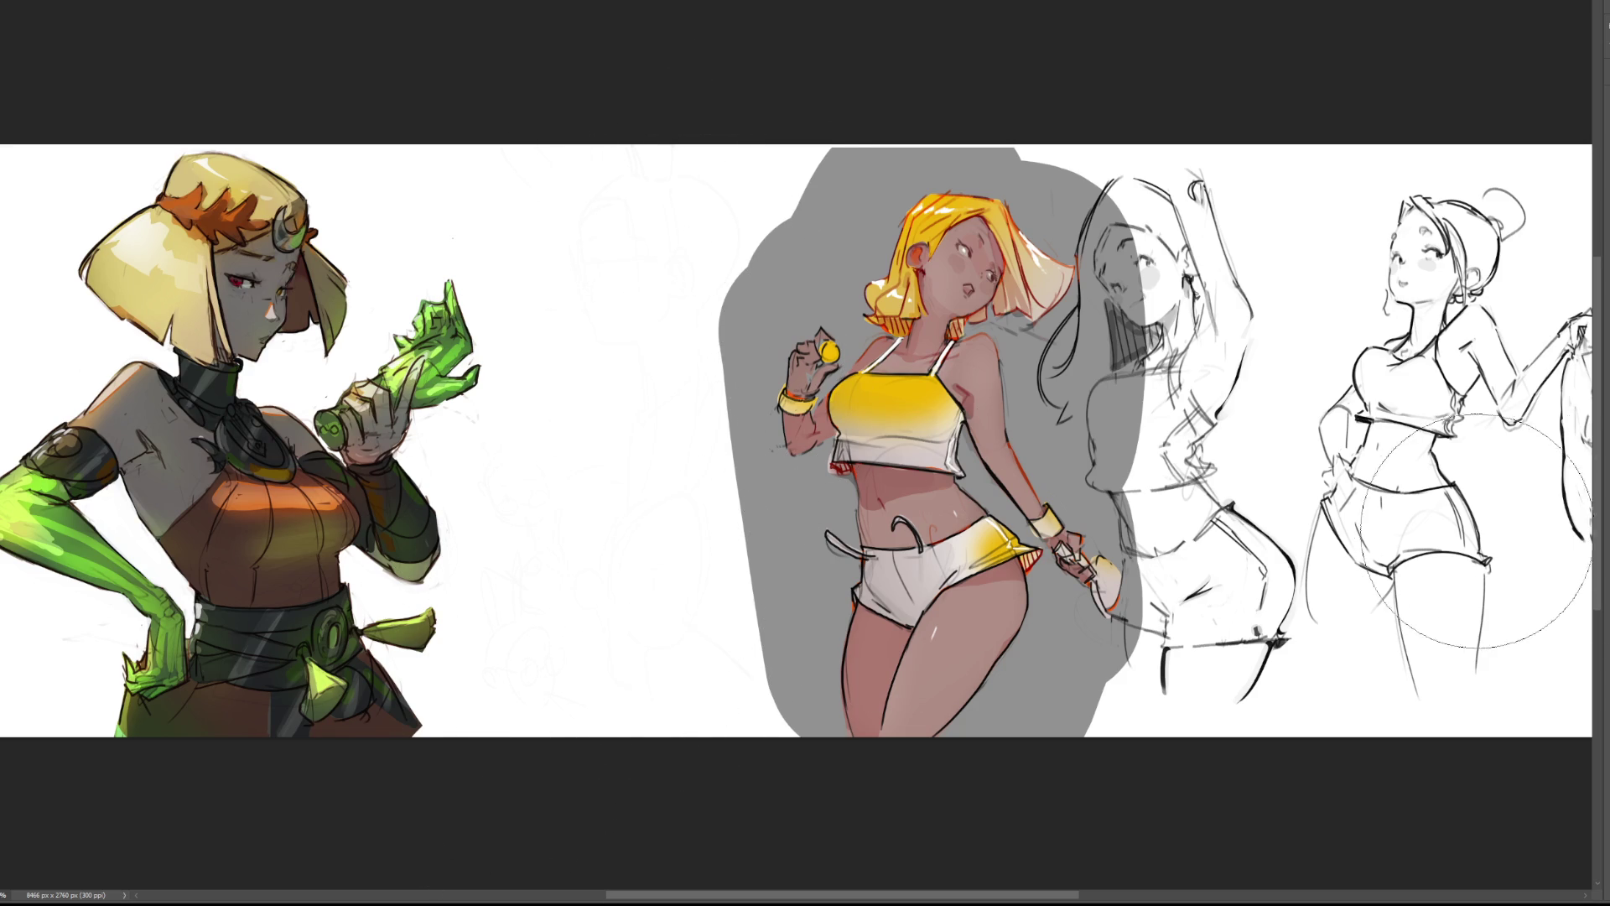
Fit the canvas on screen, then erase and redraw the cat's tail and back lines.
{"action": "key", "text": "ctrl+0"}
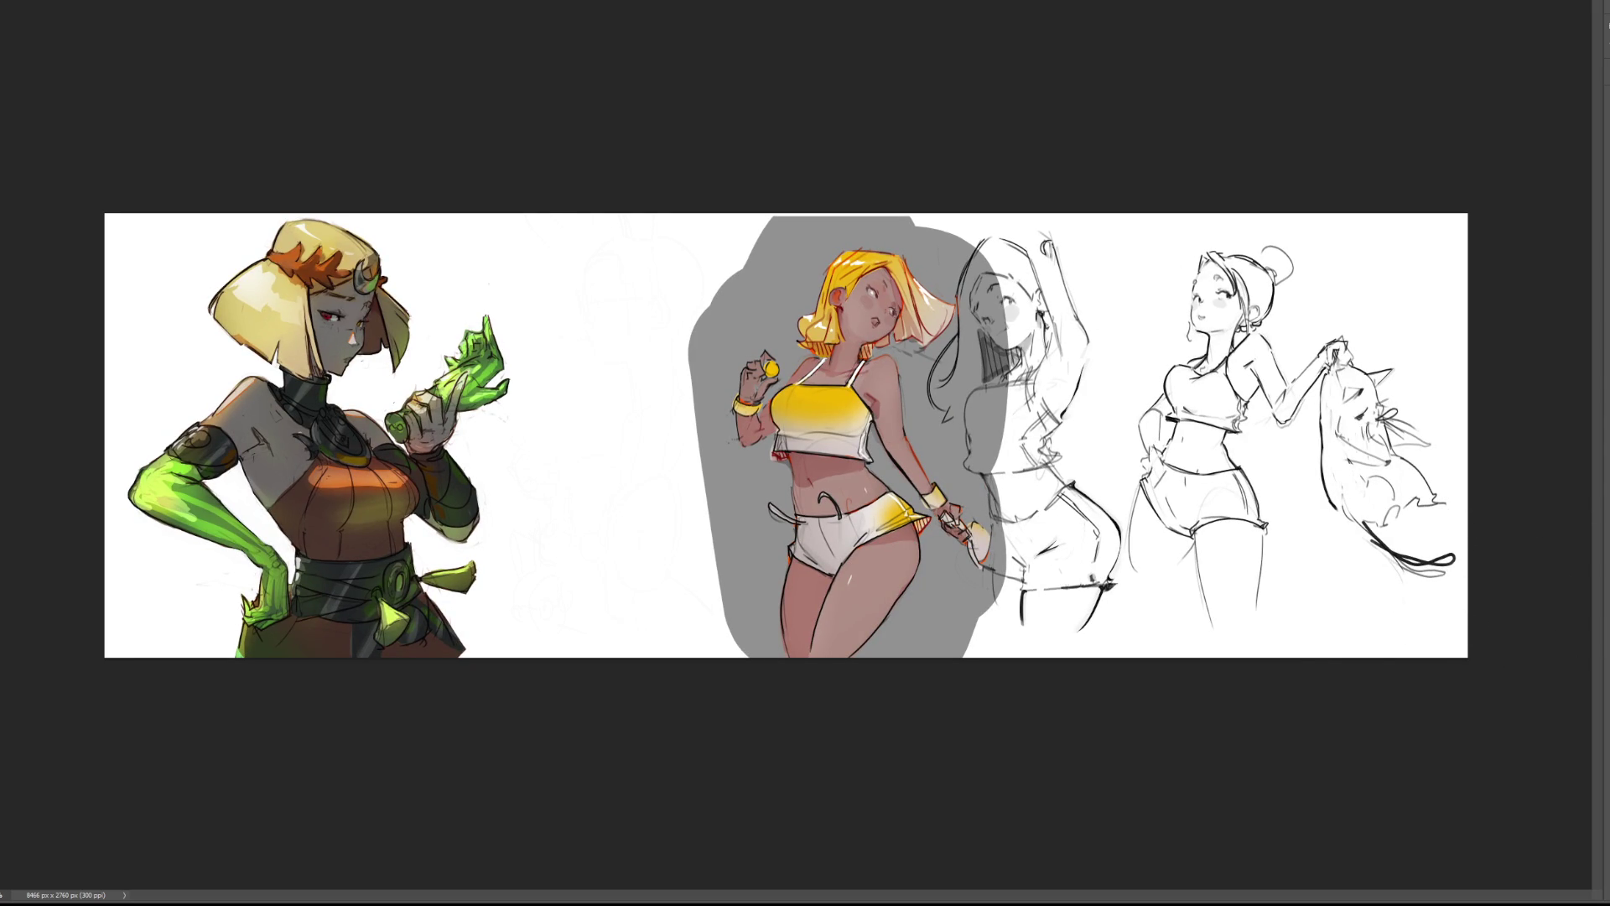
{"action": "left_click_drag", "start_coordinate": [1445, 640], "coordinate": [1424, 644]}
{"action": "mouse_move", "coordinate": [1357, 524]}
{"action": "left_mouse_down"}
{"action": "mouse_move", "coordinate": [1421, 563]}
{"action": "mouse_move", "coordinate": [1413, 550]}
{"action": "left_mouse_up"}
{"action": "mouse_move", "coordinate": [1412, 541]}
{"action": "left_mouse_down"}
{"action": "mouse_move", "coordinate": [1461, 555]}
{"action": "mouse_move", "coordinate": [1424, 563]}
{"action": "mouse_move", "coordinate": [1454, 569]}
{"action": "left_mouse_up"}
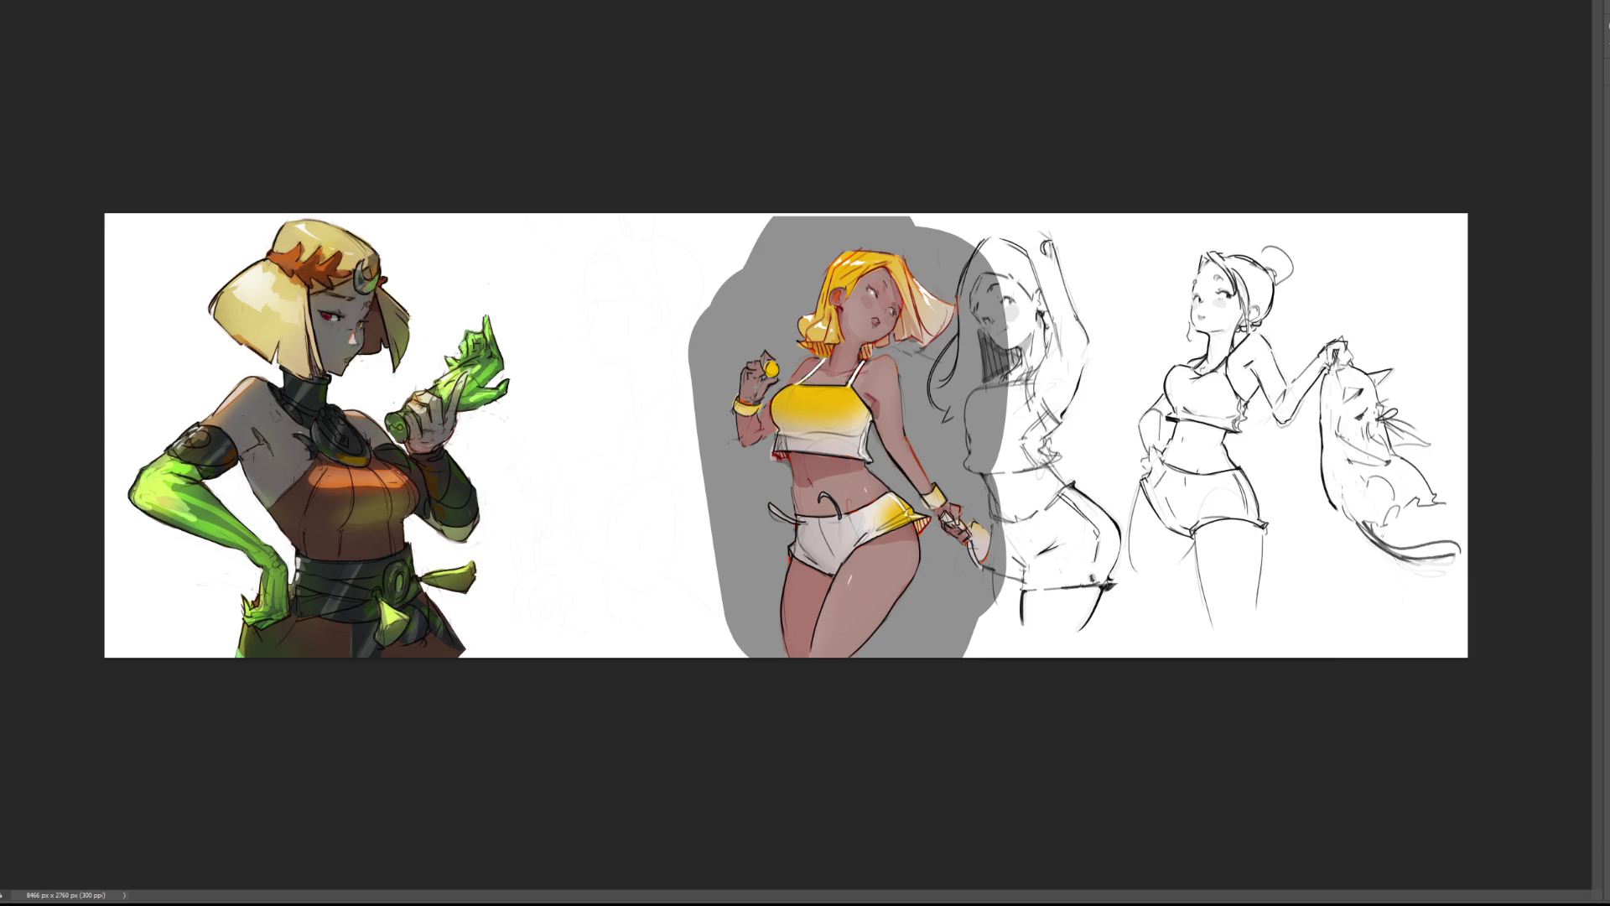
{"action": "mouse_move", "coordinate": [1359, 523]}
{"action": "left_mouse_down"}
{"action": "mouse_move", "coordinate": [1454, 488]}
{"action": "mouse_move", "coordinate": [1401, 513]}
{"action": "mouse_move", "coordinate": [1409, 498]}
{"action": "mouse_move", "coordinate": [1427, 511]}
{"action": "mouse_move", "coordinate": [1397, 476]}
{"action": "left_mouse_up"}
{"action": "key", "text": "ctrl+z"}
{"action": "key", "text": "ctrl+z"}
{"action": "key", "text": "ctrl+z"}
{"action": "key", "text": "ctrl+z"}
{"action": "key", "text": "ctrl+z"}
{"action": "left_click_drag", "start_coordinate": [1344, 520], "coordinate": [1407, 512]}
{"action": "scroll", "coordinate": [779, 425], "scroll_direction": "up", "scroll_amount": 3}
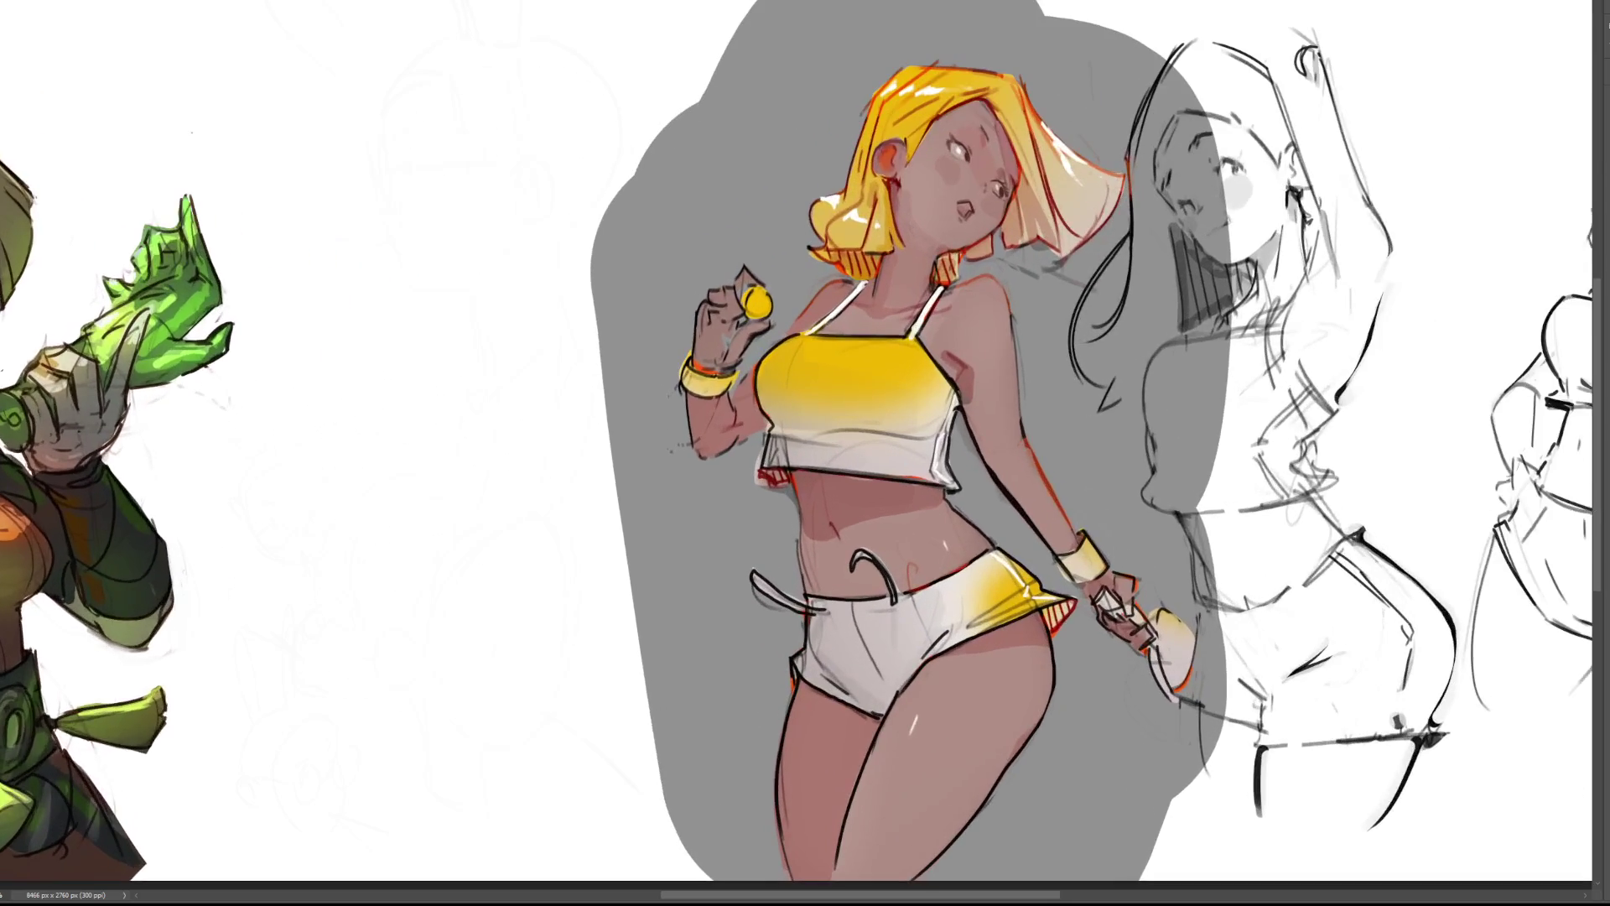
Sketch the cat's hind paw in light grey, discarding the dark toe strokes, then zoom out.
{"action": "scroll", "coordinate": [797, 442], "scroll_direction": "right", "scroll_amount": 5}
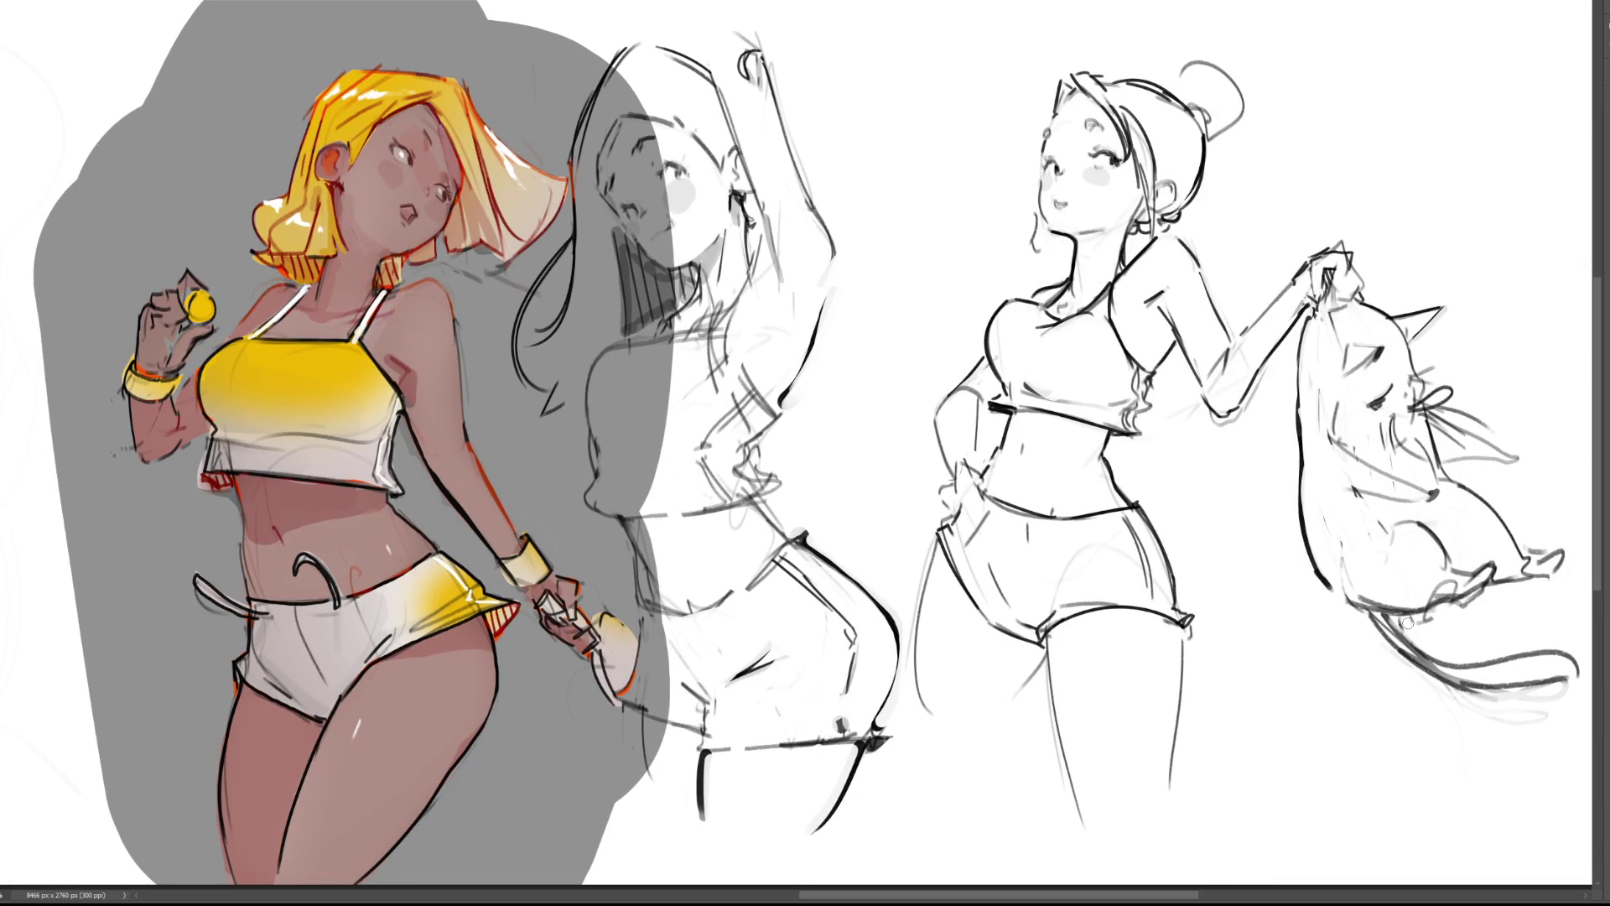
{"action": "mouse_move", "coordinate": [1464, 609]}
{"action": "left_mouse_down"}
{"action": "mouse_move", "coordinate": [1480, 573]}
{"action": "mouse_move", "coordinate": [1473, 597]}
{"action": "mouse_move", "coordinate": [1438, 587]}
{"action": "mouse_move", "coordinate": [1490, 600]}
{"action": "mouse_move", "coordinate": [1456, 564]}
{"action": "mouse_move", "coordinate": [1486, 600]}
{"action": "left_mouse_up"}
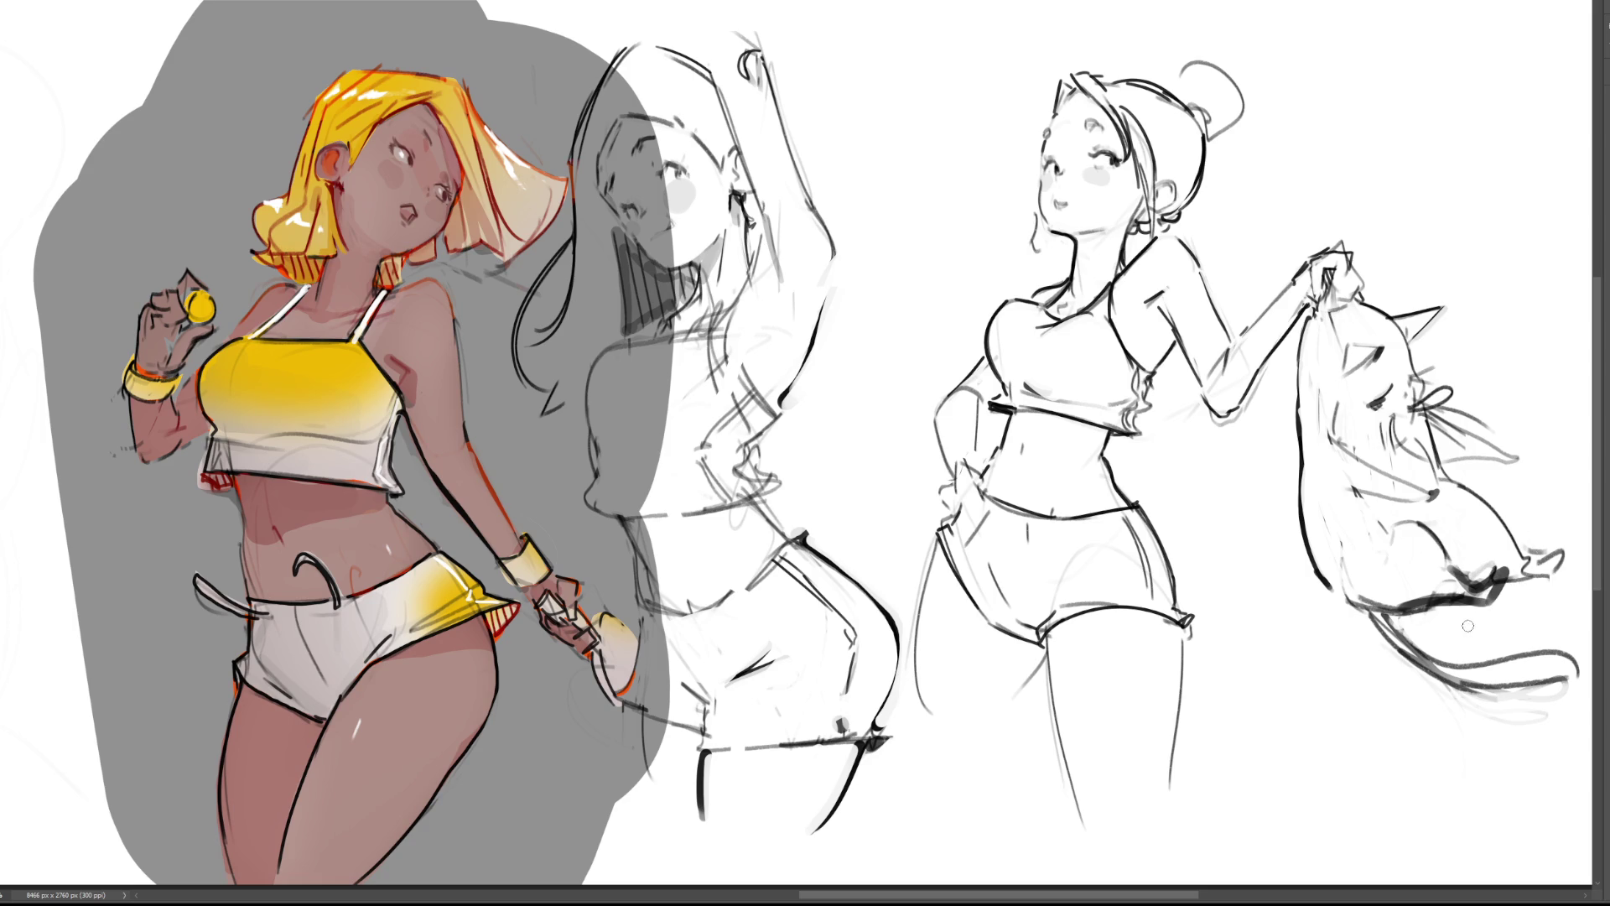
{"action": "mouse_move", "coordinate": [1525, 587]}
{"action": "left_mouse_down"}
{"action": "mouse_move", "coordinate": [1478, 599]}
{"action": "mouse_move", "coordinate": [1498, 594]}
{"action": "left_mouse_up"}
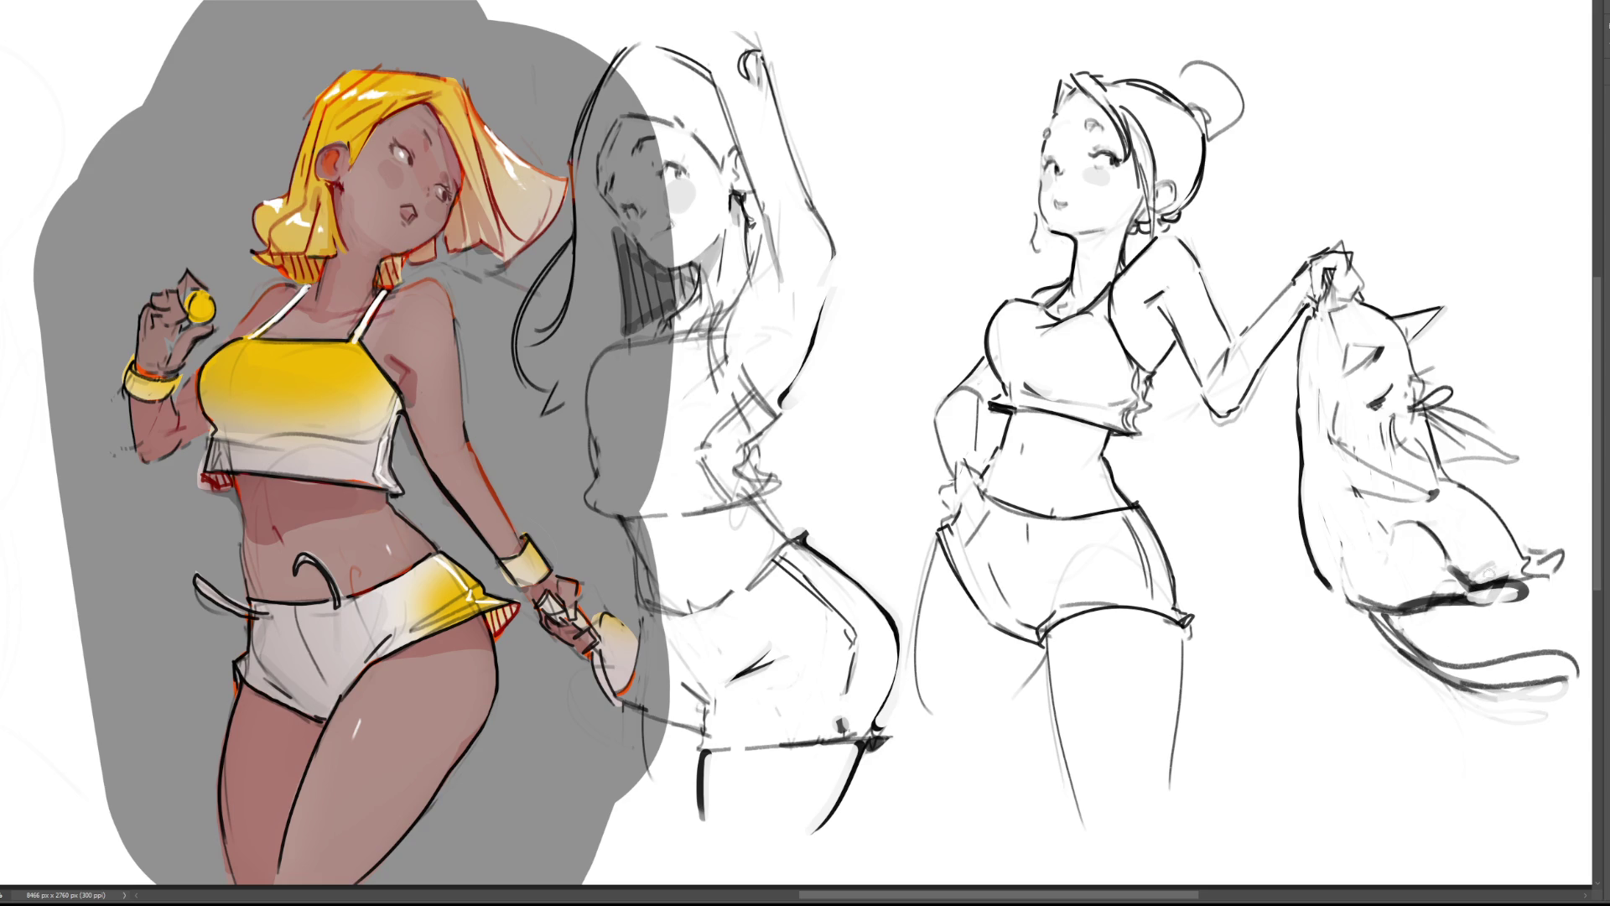
{"action": "left_click_drag", "start_coordinate": [1510, 567], "coordinate": [1469, 599]}
{"action": "key", "text": "ctrl+z"}
{"action": "key", "text": "ctrl+z"}
{"action": "key", "text": "ctrl+z"}
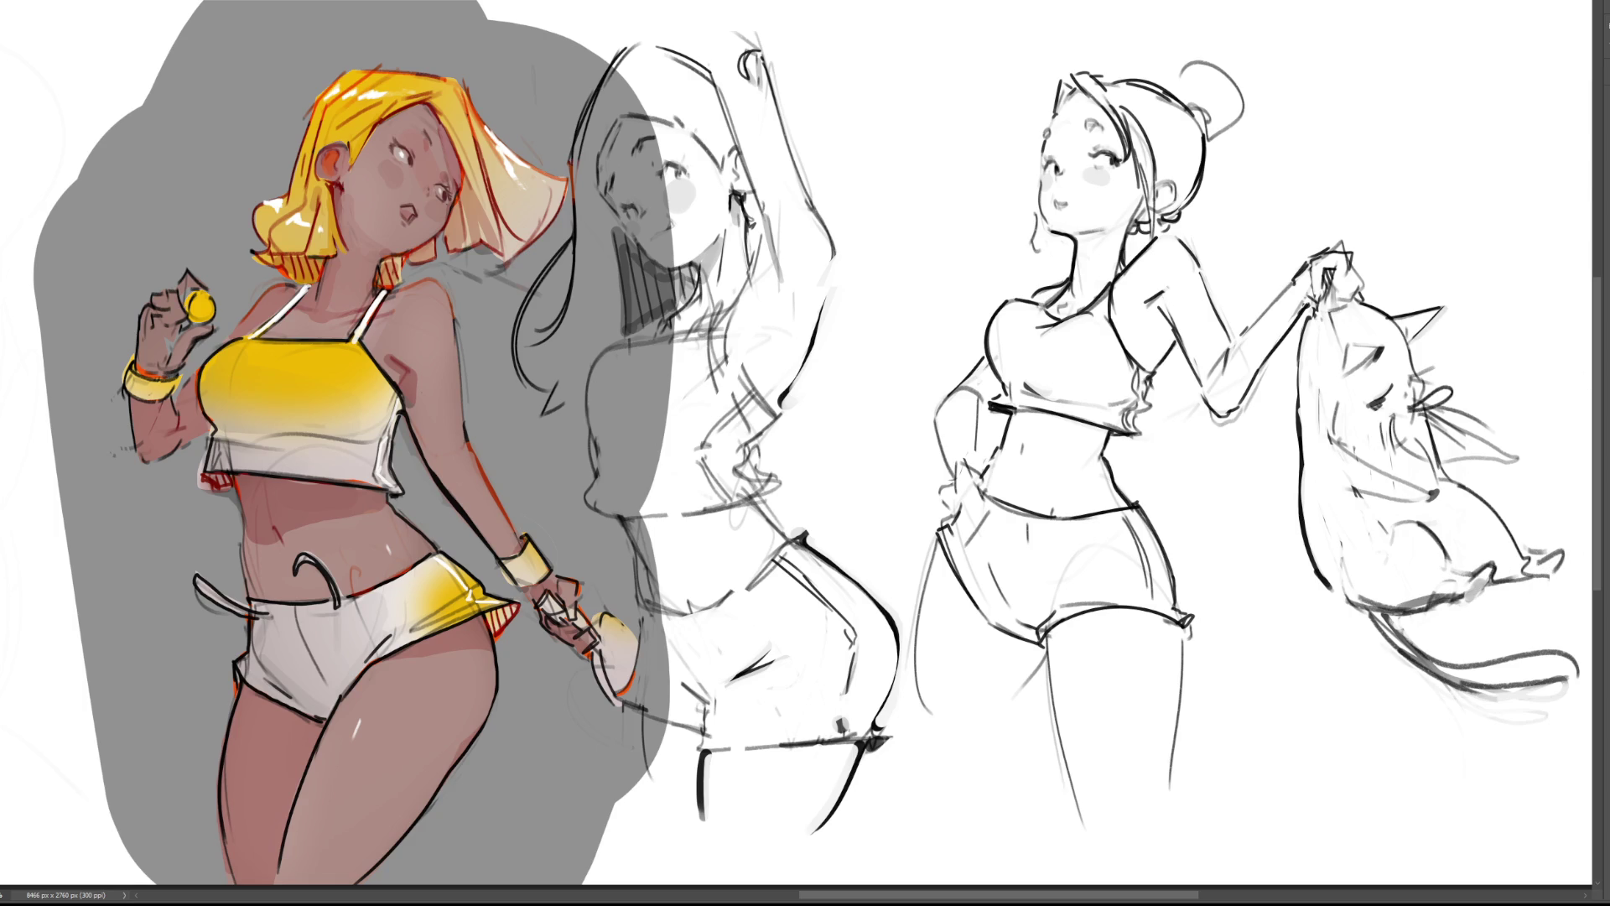
{"action": "key", "text": "ctrl+minus"}
{"action": "mouse_move", "coordinate": [805, 420]}
{"action": "left_mouse_down"}
{"action": "mouse_move", "coordinate": [1102, 439]}
{"action": "mouse_move", "coordinate": [1149, 475]}
{"action": "mouse_move", "coordinate": [1233, 445]}
{"action": "left_mouse_up"}
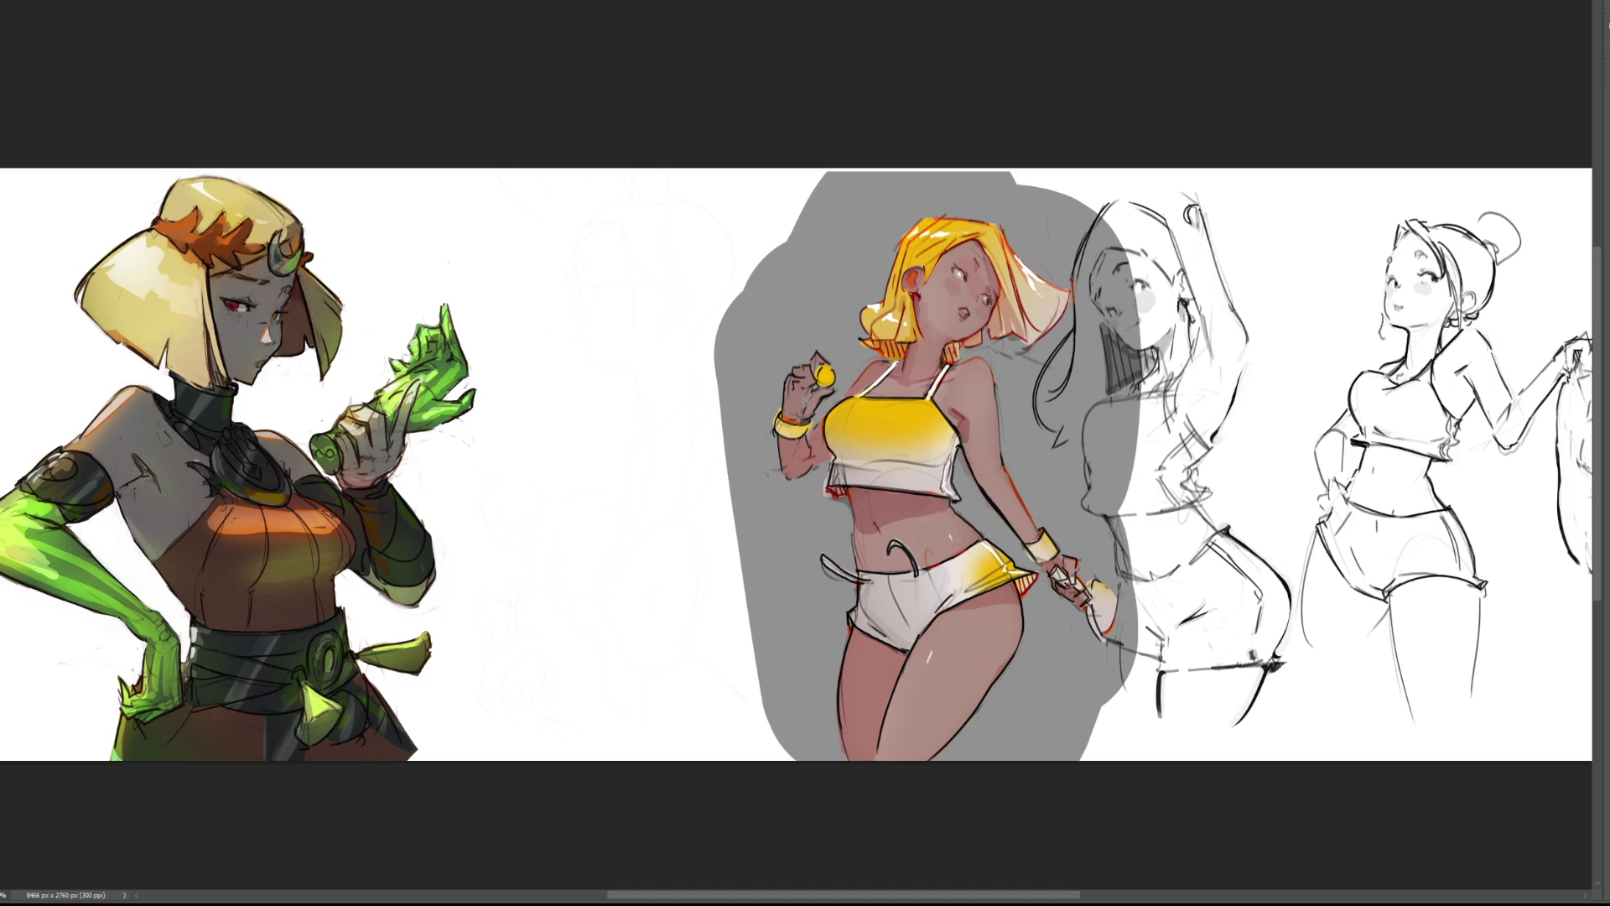
Zoom in on the empty space next to the green-armed character painting.
{"action": "scroll", "coordinate": [231, 483], "scroll_direction": "up", "scroll_amount": 5}
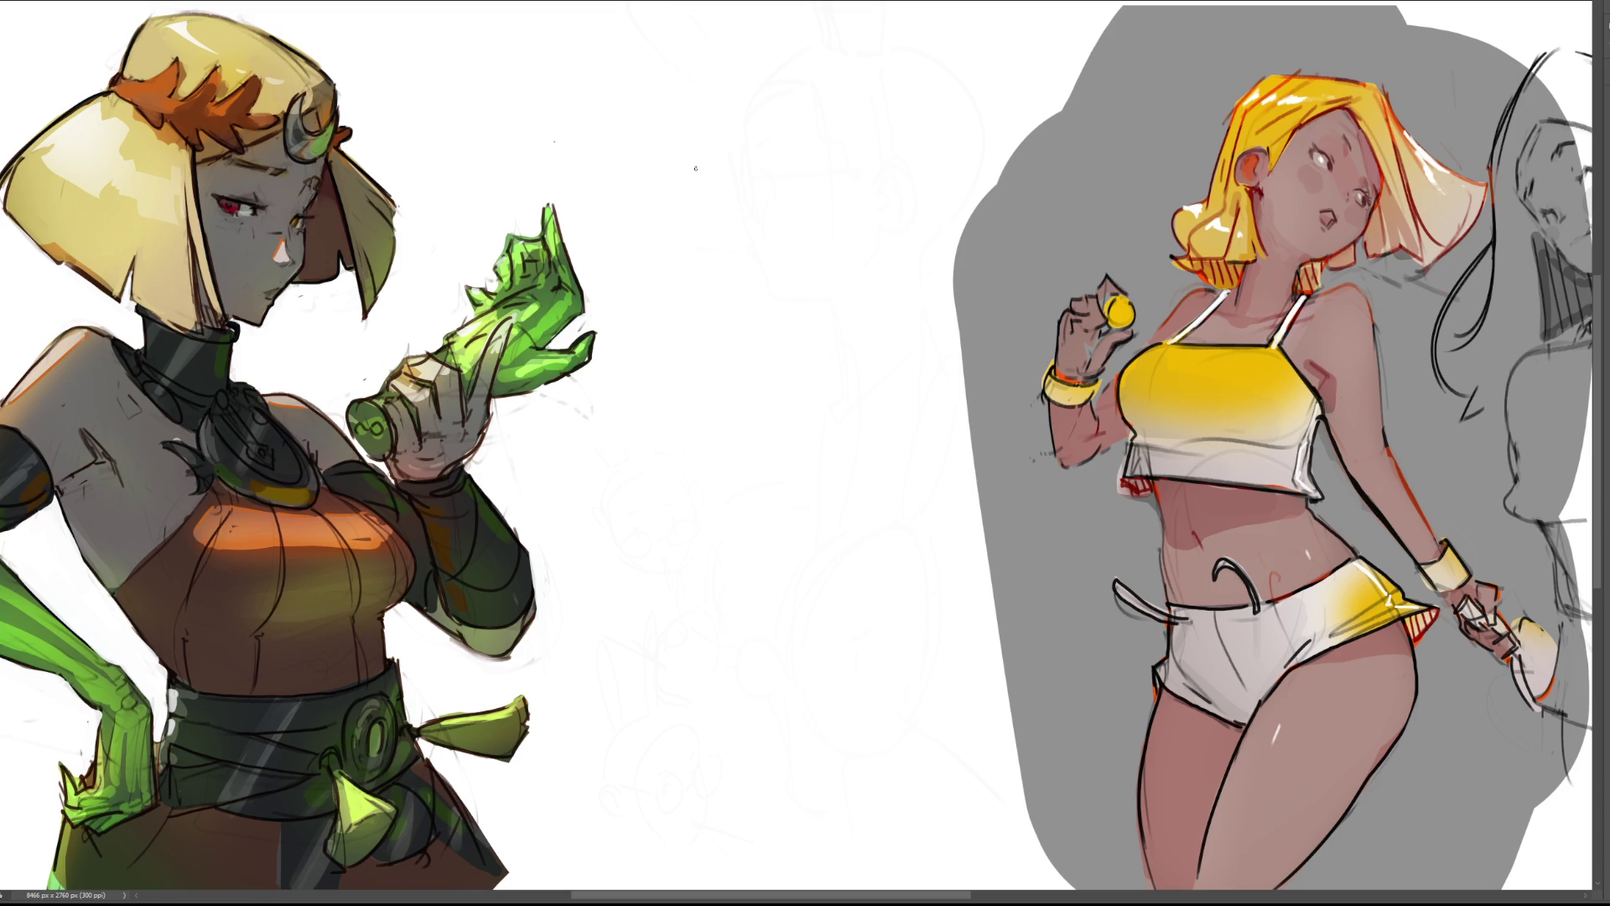
Sketch a new head's arched crown and back outline with an eye and under-eye lines.
{"action": "mouse_move", "coordinate": [696, 206]}
{"action": "left_mouse_down"}
{"action": "mouse_move", "coordinate": [706, 159]}
{"action": "mouse_move", "coordinate": [748, 111]}
{"action": "mouse_move", "coordinate": [778, 185]}
{"action": "left_mouse_up"}
{"action": "left_click_drag", "start_coordinate": [747, 107], "coordinate": [862, 206]}
{"action": "left_click_drag", "start_coordinate": [789, 203], "coordinate": [859, 254]}
{"action": "left_click_drag", "start_coordinate": [730, 216], "coordinate": [788, 187]}
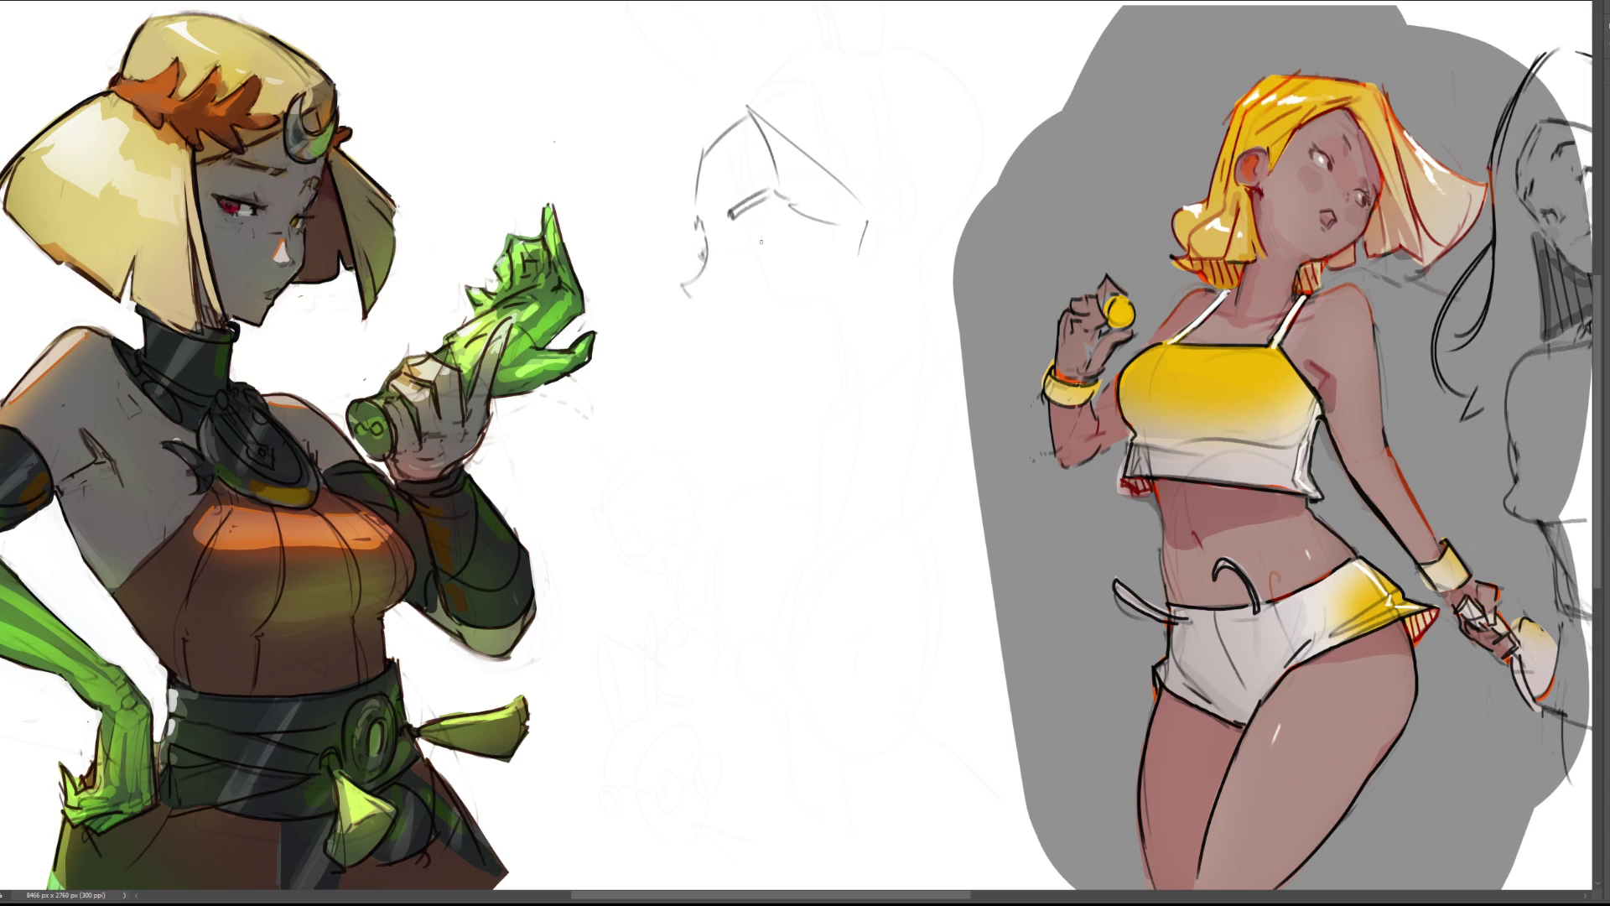
{"action": "mouse_move", "coordinate": [756, 248]}
{"action": "left_mouse_down"}
{"action": "mouse_move", "coordinate": [794, 239]}
{"action": "mouse_move", "coordinate": [766, 256]}
{"action": "left_mouse_up"}
{"action": "mouse_move", "coordinate": [764, 245]}
{"action": "left_mouse_down"}
{"action": "mouse_move", "coordinate": [792, 239]}
{"action": "mouse_move", "coordinate": [777, 243]}
{"action": "left_mouse_up"}
Draw the profile's nose, lips, cheek lines, face contour, mouth, chin and jawline.
{"action": "mouse_move", "coordinate": [697, 275]}
{"action": "left_mouse_down"}
{"action": "mouse_move", "coordinate": [718, 317]}
{"action": "mouse_move", "coordinate": [701, 320]}
{"action": "mouse_move", "coordinate": [750, 293]}
{"action": "mouse_move", "coordinate": [761, 262]}
{"action": "left_mouse_up"}
{"action": "mouse_move", "coordinate": [762, 258]}
{"action": "left_mouse_down"}
{"action": "mouse_move", "coordinate": [753, 289]}
{"action": "mouse_move", "coordinate": [803, 255]}
{"action": "left_mouse_up"}
{"action": "mouse_move", "coordinate": [752, 235]}
{"action": "left_mouse_down"}
{"action": "mouse_move", "coordinate": [783, 229]}
{"action": "mouse_move", "coordinate": [701, 262]}
{"action": "left_mouse_up"}
{"action": "mouse_move", "coordinate": [709, 141]}
{"action": "left_mouse_down"}
{"action": "mouse_move", "coordinate": [692, 214]}
{"action": "mouse_move", "coordinate": [748, 104]}
{"action": "mouse_move", "coordinate": [855, 176]}
{"action": "mouse_move", "coordinate": [879, 234]}
{"action": "left_mouse_up"}
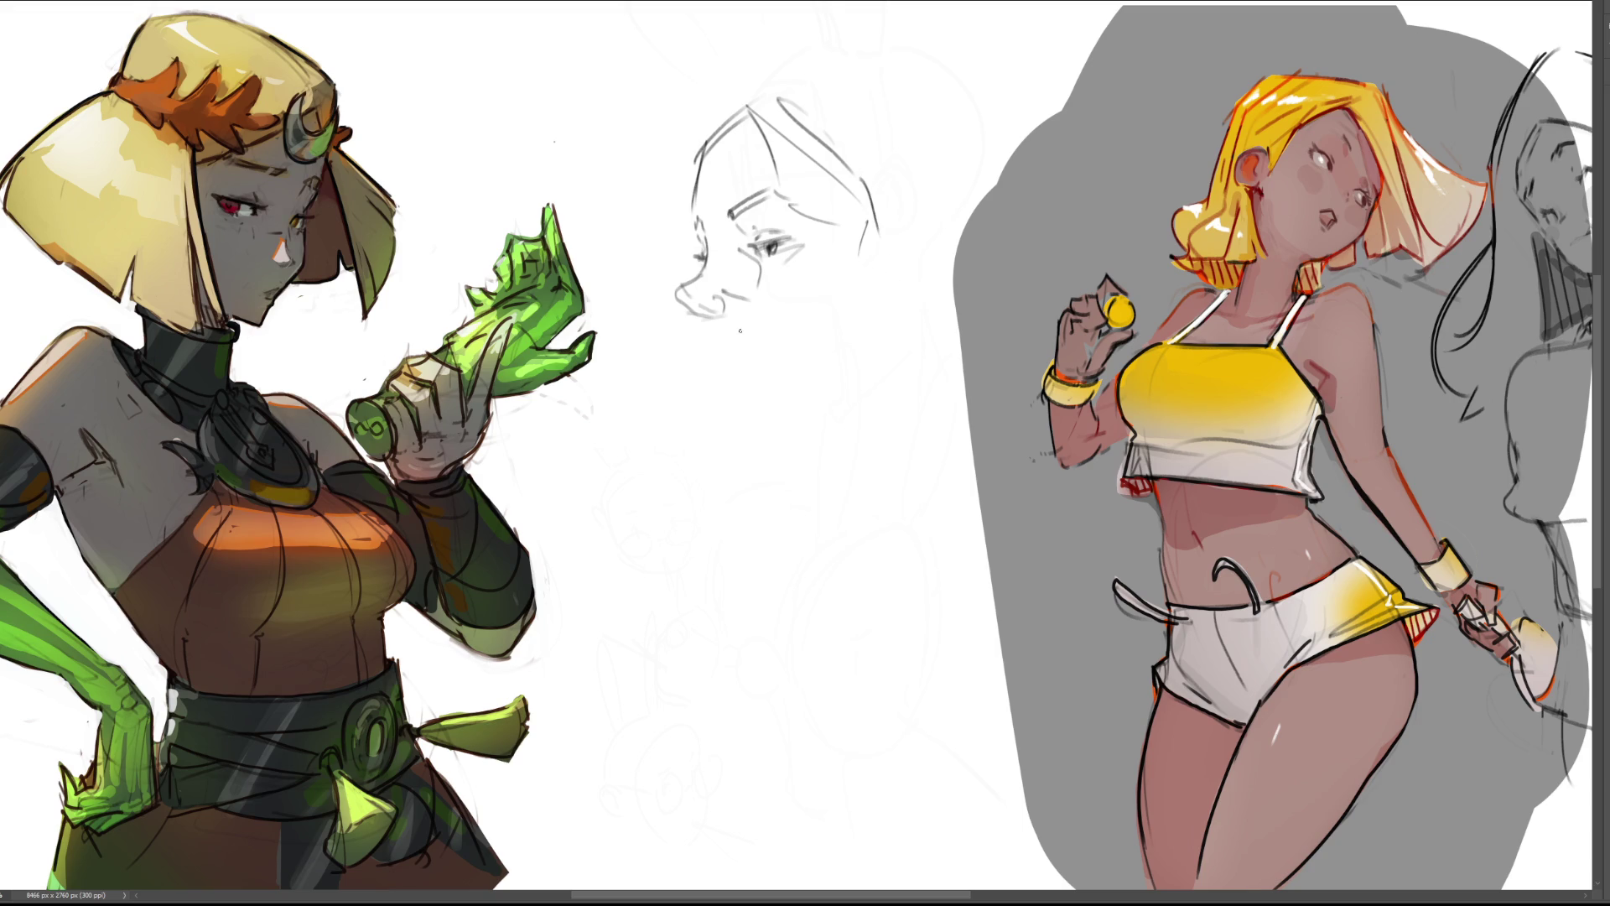
{"action": "mouse_move", "coordinate": [712, 319]}
{"action": "left_mouse_down"}
{"action": "mouse_move", "coordinate": [720, 341]}
{"action": "mouse_move", "coordinate": [686, 320]}
{"action": "mouse_move", "coordinate": [701, 367]}
{"action": "mouse_move", "coordinate": [743, 364]}
{"action": "mouse_move", "coordinate": [721, 376]}
{"action": "mouse_move", "coordinate": [746, 386]}
{"action": "mouse_move", "coordinate": [728, 391]}
{"action": "mouse_move", "coordinate": [727, 448]}
{"action": "mouse_move", "coordinate": [762, 448]}
{"action": "mouse_move", "coordinate": [856, 394]}
{"action": "left_mouse_up"}
{"action": "left_click_drag", "start_coordinate": [885, 307], "coordinate": [894, 369]}
Draw the ear behind the face and refine the crown and back-of-head hair lines.
{"action": "left_click_drag", "start_coordinate": [918, 299], "coordinate": [939, 314]}
{"action": "mouse_move", "coordinate": [932, 257]}
{"action": "left_mouse_down"}
{"action": "mouse_move", "coordinate": [922, 288]}
{"action": "mouse_move", "coordinate": [944, 231]}
{"action": "mouse_move", "coordinate": [954, 296]}
{"action": "left_mouse_up"}
{"action": "mouse_move", "coordinate": [931, 236]}
{"action": "left_mouse_down"}
{"action": "mouse_move", "coordinate": [948, 216]}
{"action": "mouse_move", "coordinate": [956, 263]}
{"action": "left_mouse_up"}
{"action": "left_click_drag", "start_coordinate": [963, 288], "coordinate": [948, 318]}
{"action": "left_click_drag", "start_coordinate": [951, 240], "coordinate": [957, 256]}
{"action": "left_click_drag", "start_coordinate": [949, 243], "coordinate": [931, 268]}
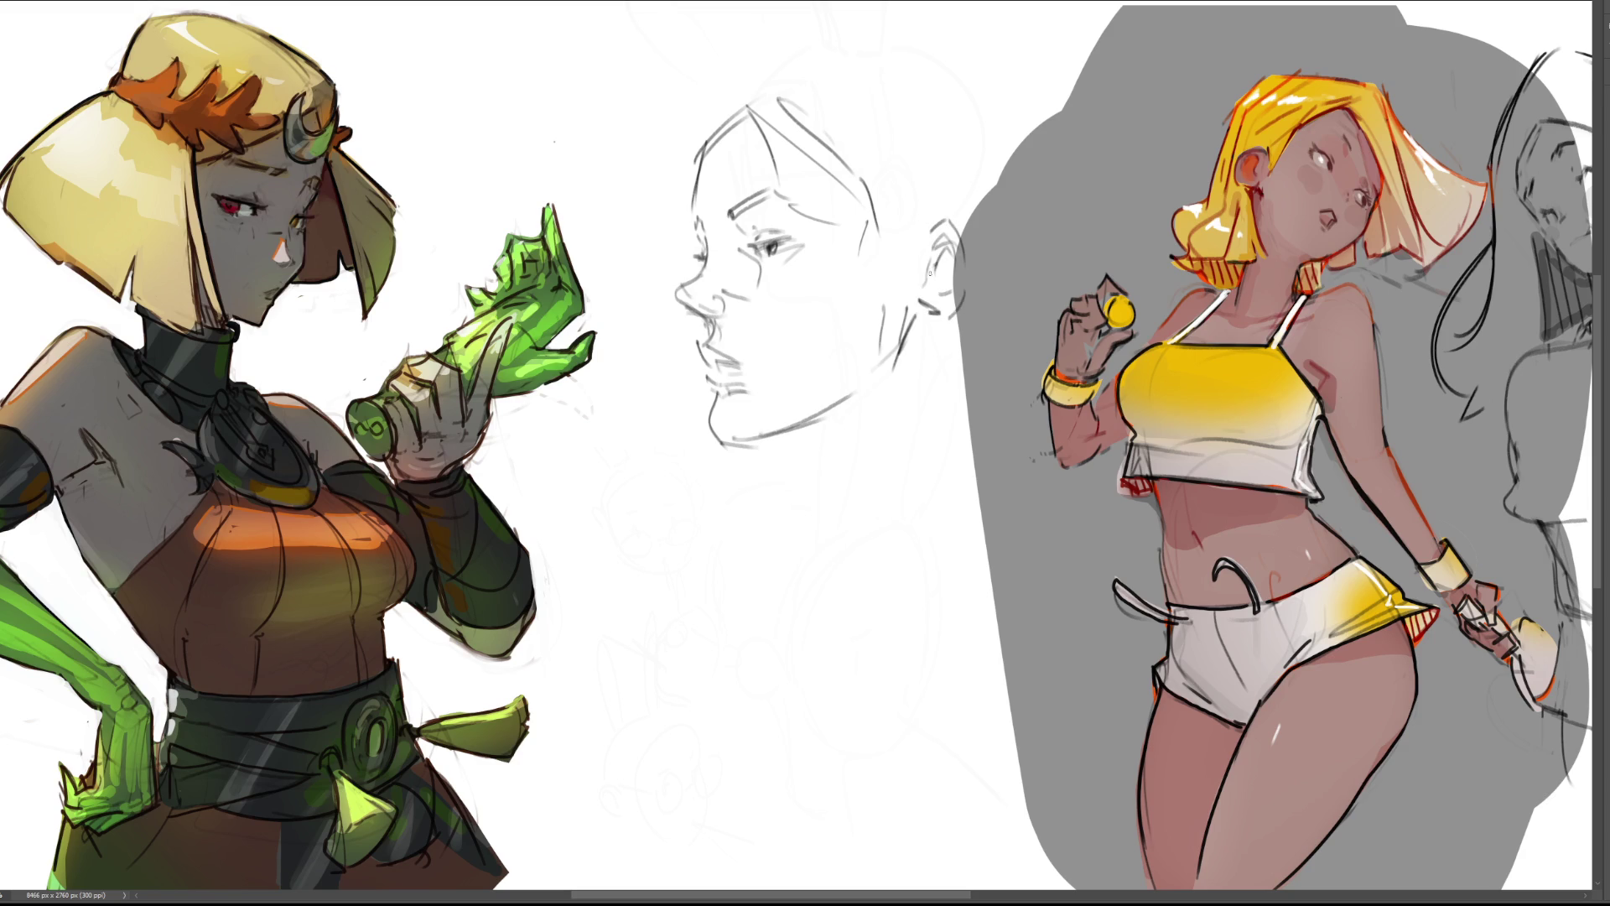
{"action": "left_click_drag", "start_coordinate": [888, 220], "coordinate": [921, 249]}
{"action": "mouse_move", "coordinate": [818, 131]}
{"action": "left_mouse_down"}
{"action": "mouse_move", "coordinate": [773, 106]}
{"action": "mouse_move", "coordinate": [707, 131]}
{"action": "left_mouse_up"}
{"action": "left_click_drag", "start_coordinate": [712, 114], "coordinate": [703, 146]}
{"action": "mouse_move", "coordinate": [902, 88]}
{"action": "left_mouse_down"}
{"action": "mouse_move", "coordinate": [934, 195]}
{"action": "mouse_move", "coordinate": [945, 185]}
{"action": "left_mouse_up"}
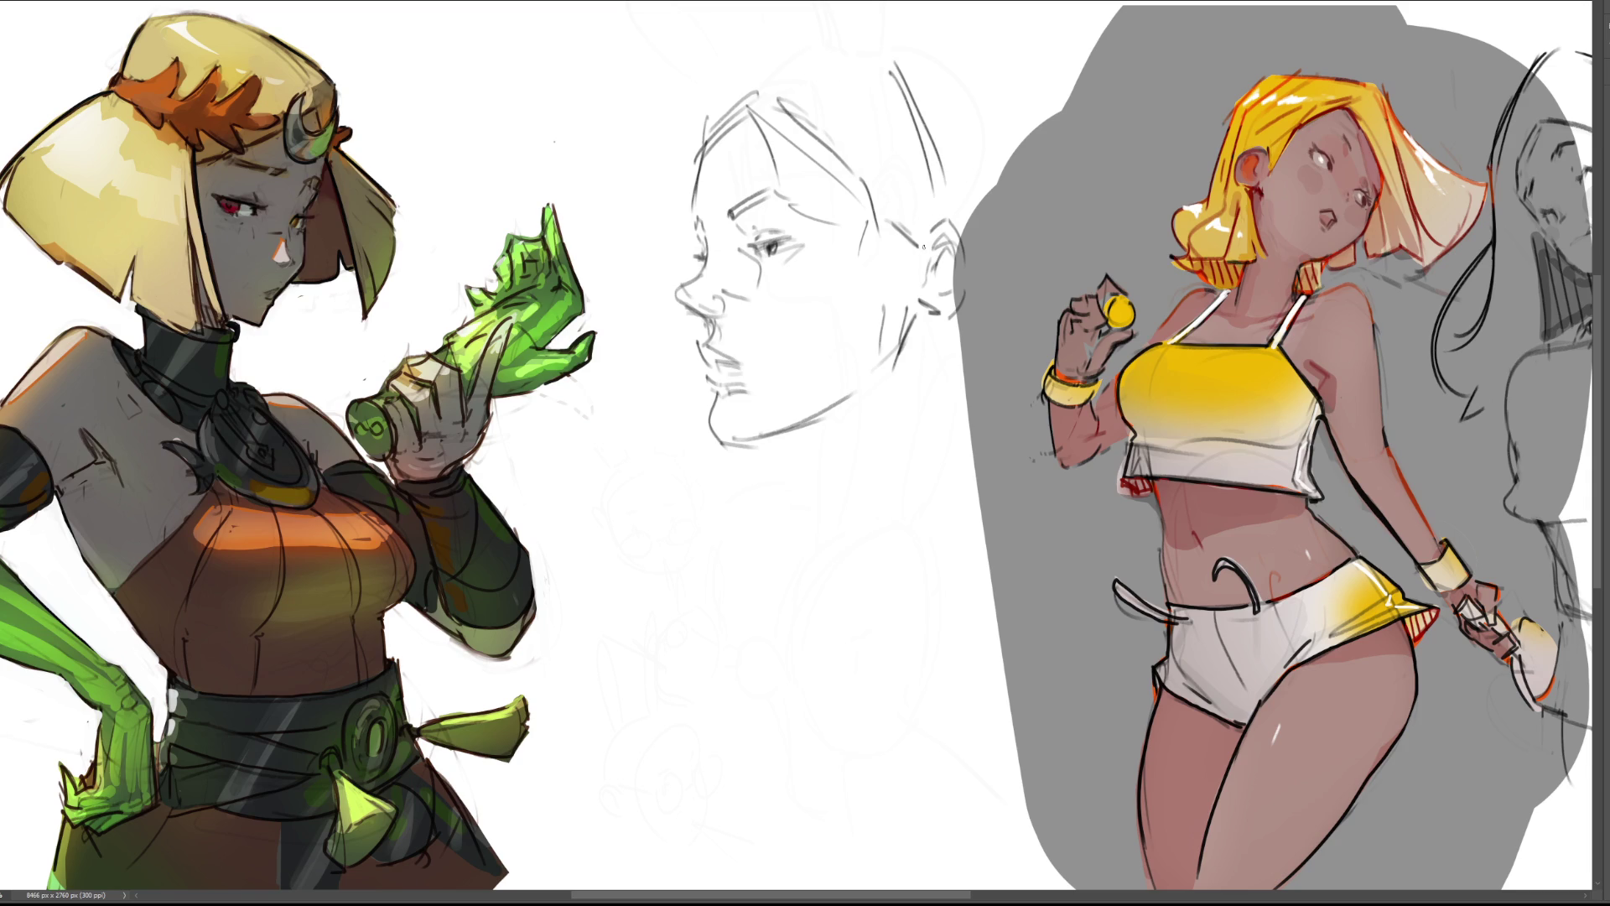
Draw the glasses' front lens, frame and temple arm reaching back to the ear.
{"action": "mouse_move", "coordinate": [639, 243]}
{"action": "left_mouse_down"}
{"action": "mouse_move", "coordinate": [667, 228]}
{"action": "mouse_move", "coordinate": [676, 277]}
{"action": "mouse_move", "coordinate": [642, 289]}
{"action": "left_mouse_up"}
{"action": "left_click_drag", "start_coordinate": [643, 290], "coordinate": [659, 300]}
{"action": "mouse_move", "coordinate": [709, 220]}
{"action": "left_mouse_down"}
{"action": "mouse_move", "coordinate": [699, 287]}
{"action": "mouse_move", "coordinate": [753, 214]}
{"action": "mouse_move", "coordinate": [783, 203]}
{"action": "left_mouse_up"}
{"action": "left_click_drag", "start_coordinate": [780, 203], "coordinate": [797, 255]}
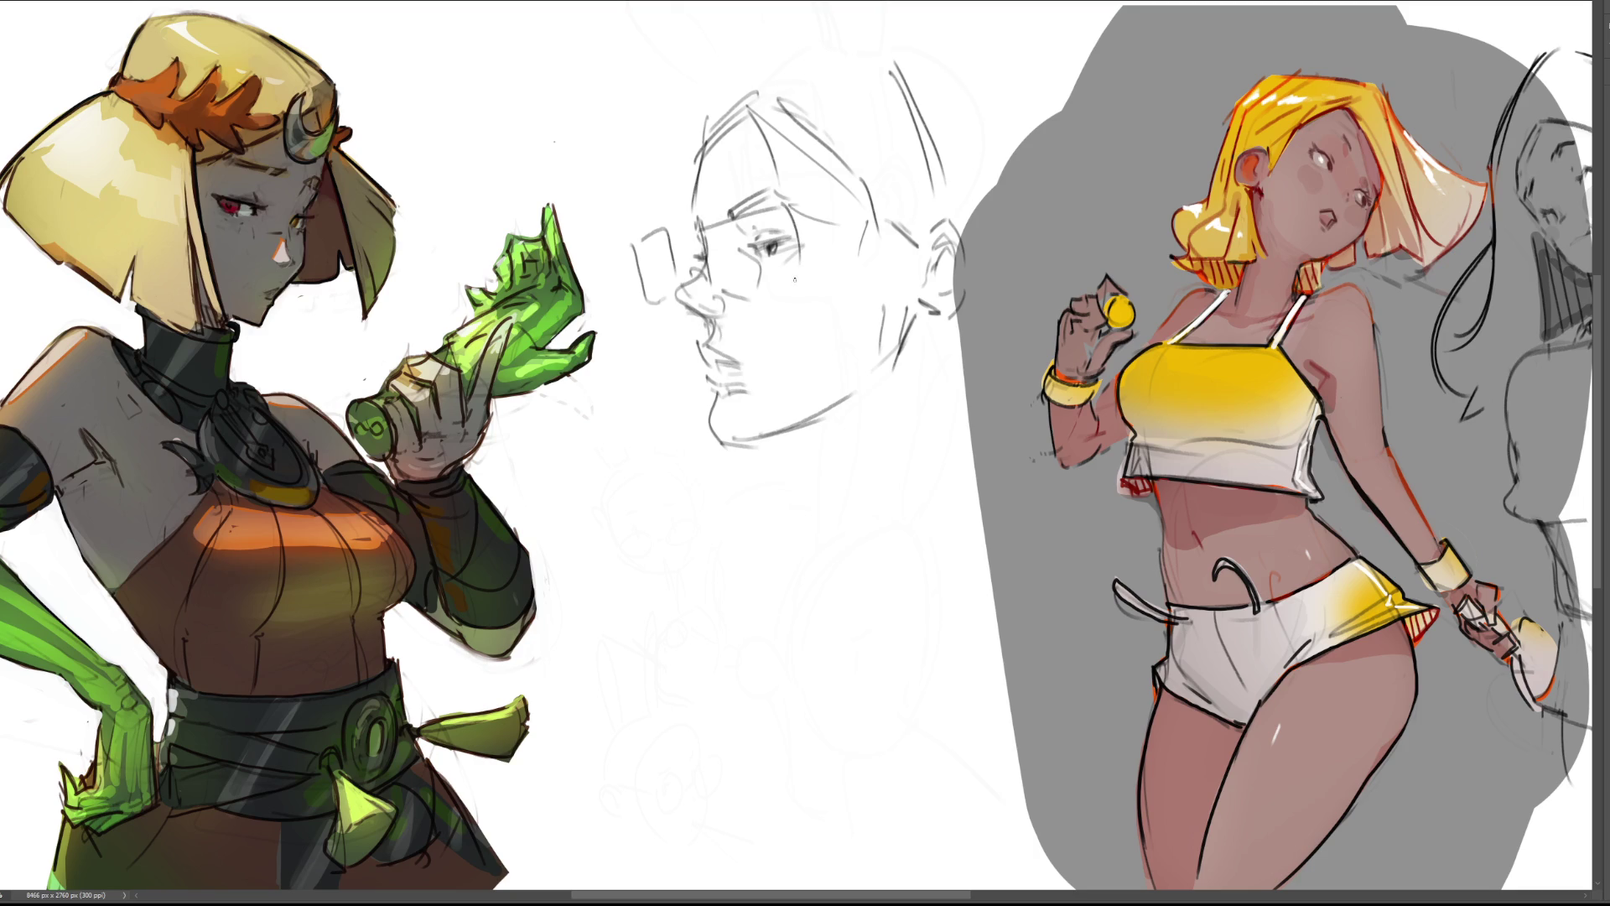
{"action": "key", "text": "ctrl+z"}
{"action": "key", "text": "ctrl+z"}
{"action": "mouse_move", "coordinate": [706, 218]}
{"action": "left_mouse_down"}
{"action": "mouse_move", "coordinate": [757, 191]}
{"action": "mouse_move", "coordinate": [789, 281]}
{"action": "mouse_move", "coordinate": [745, 285]}
{"action": "mouse_move", "coordinate": [785, 285]}
{"action": "left_mouse_up"}
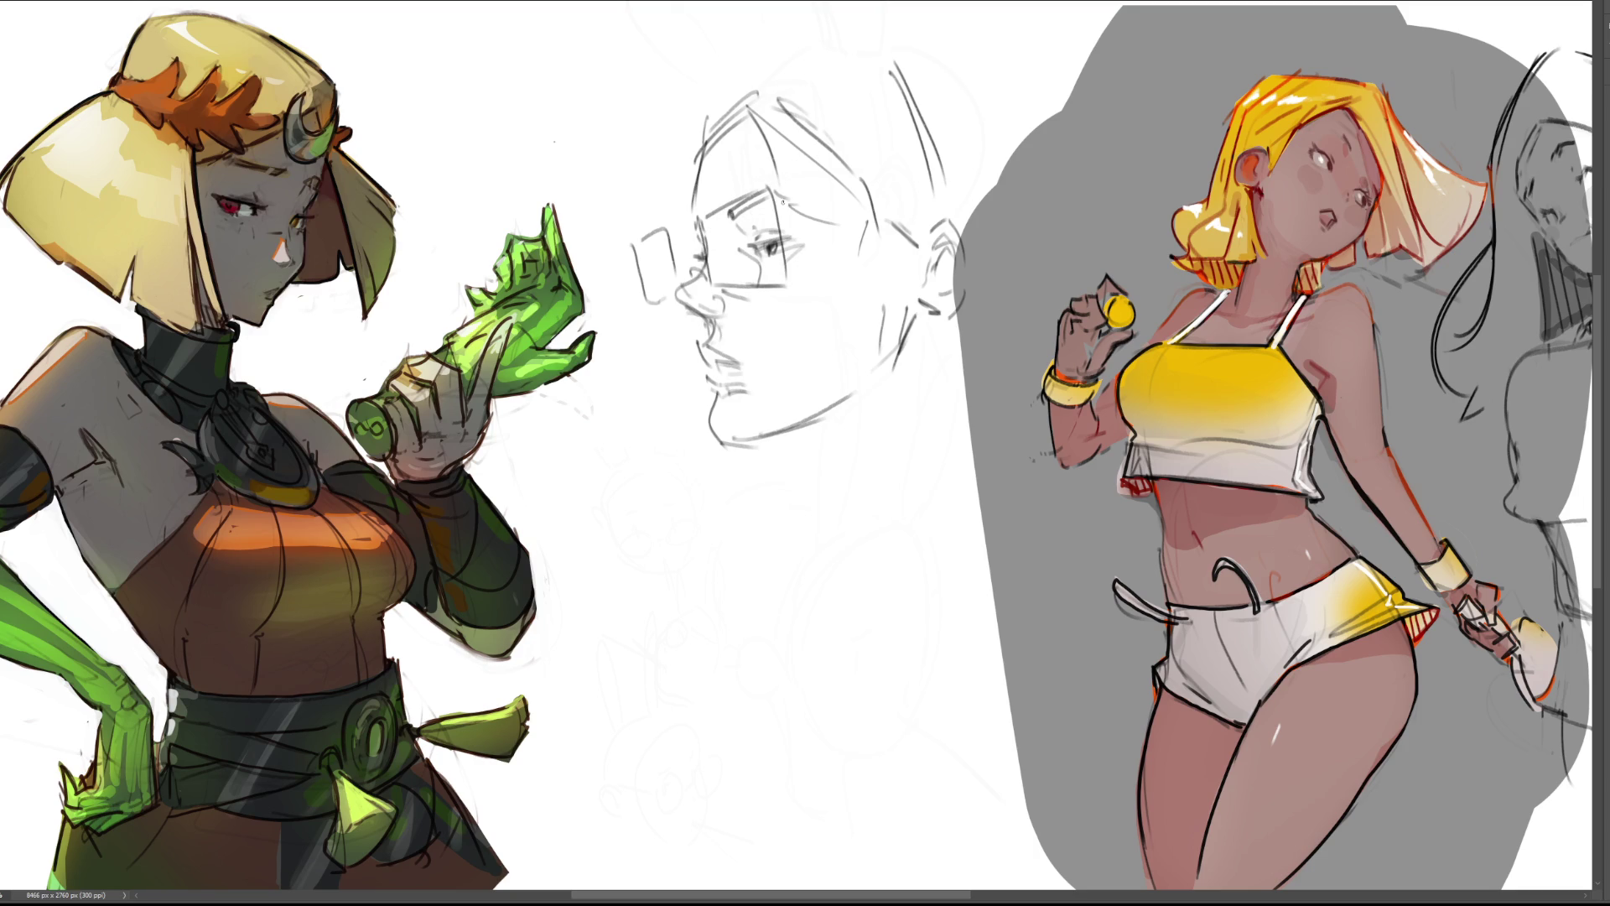
{"action": "left_click_drag", "start_coordinate": [788, 216], "coordinate": [948, 221]}
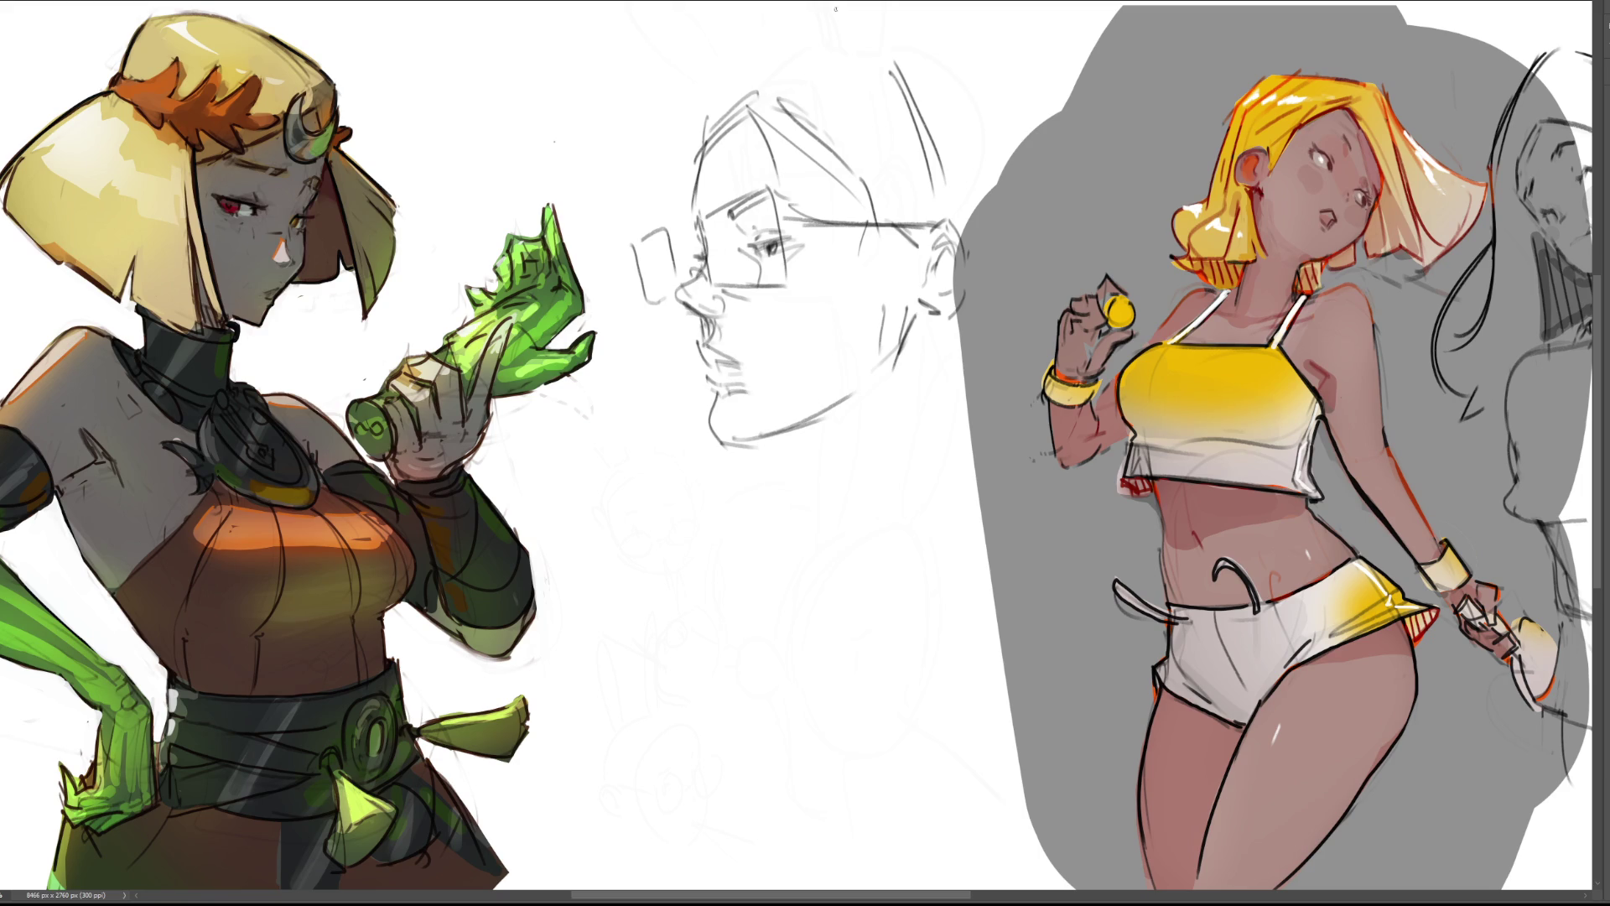
Add hair strokes on top of the head and a cigarette line from the mouth.
{"action": "mouse_move", "coordinate": [703, 118]}
{"action": "left_mouse_down"}
{"action": "mouse_move", "coordinate": [801, 56]}
{"action": "mouse_move", "coordinate": [767, 69]}
{"action": "mouse_move", "coordinate": [870, 47]}
{"action": "mouse_move", "coordinate": [788, 51]}
{"action": "left_mouse_up"}
{"action": "mouse_move", "coordinate": [849, 1]}
{"action": "left_mouse_down"}
{"action": "mouse_move", "coordinate": [875, 42]}
{"action": "mouse_move", "coordinate": [912, 57]}
{"action": "left_mouse_up"}
{"action": "left_click_drag", "start_coordinate": [716, 364], "coordinate": [581, 394]}
{"action": "key", "text": "ctrl+z"}
{"action": "mouse_move", "coordinate": [700, 360]}
{"action": "left_mouse_down"}
{"action": "mouse_move", "coordinate": [566, 383]}
{"action": "mouse_move", "coordinate": [713, 353]}
{"action": "left_mouse_up"}
{"action": "key", "text": "ctrl+z"}
{"action": "left_click_drag", "start_coordinate": [573, 391], "coordinate": [714, 355]}
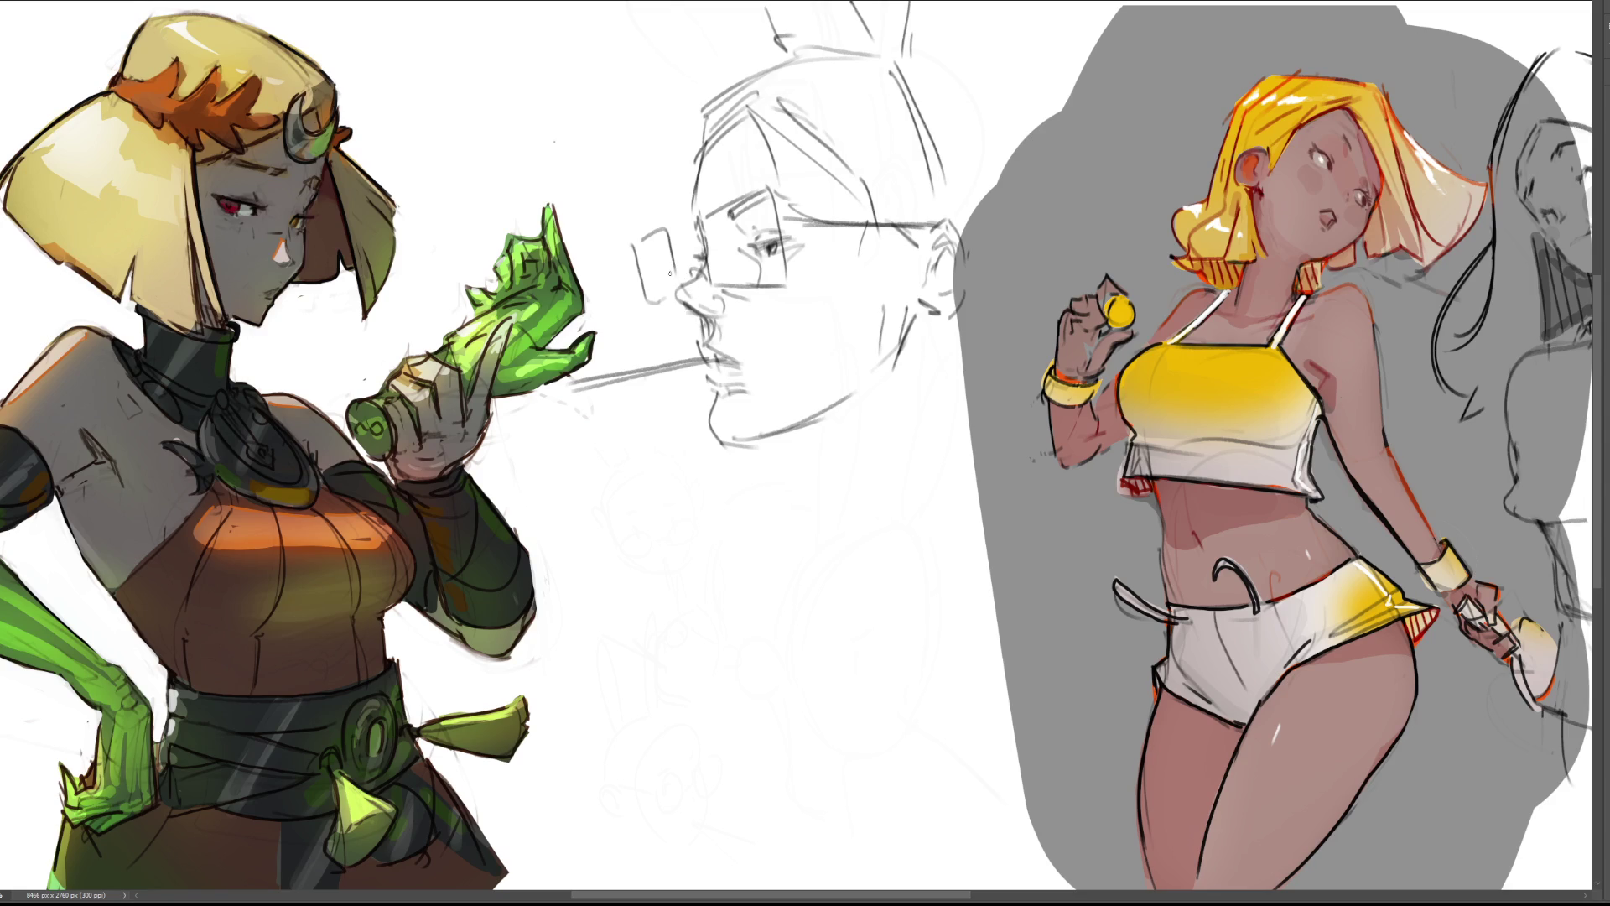
Sketch a rectangular glasses lens before the nose, then redraw the nose contour and darken its bridge.
{"action": "mouse_move", "coordinate": [637, 237]}
{"action": "left_mouse_down"}
{"action": "mouse_move", "coordinate": [683, 275]}
{"action": "mouse_move", "coordinate": [644, 269]}
{"action": "mouse_move", "coordinate": [673, 293]}
{"action": "mouse_move", "coordinate": [642, 295]}
{"action": "left_mouse_up"}
{"action": "mouse_move", "coordinate": [709, 253]}
{"action": "left_mouse_down"}
{"action": "mouse_move", "coordinate": [676, 301]}
{"action": "mouse_move", "coordinate": [715, 317]}
{"action": "left_mouse_up"}
{"action": "mouse_move", "coordinate": [710, 222]}
{"action": "left_mouse_down"}
{"action": "mouse_move", "coordinate": [713, 246]}
{"action": "mouse_move", "coordinate": [760, 198]}
{"action": "mouse_move", "coordinate": [804, 240]}
{"action": "mouse_move", "coordinate": [765, 242]}
{"action": "mouse_move", "coordinate": [764, 222]}
{"action": "left_mouse_up"}
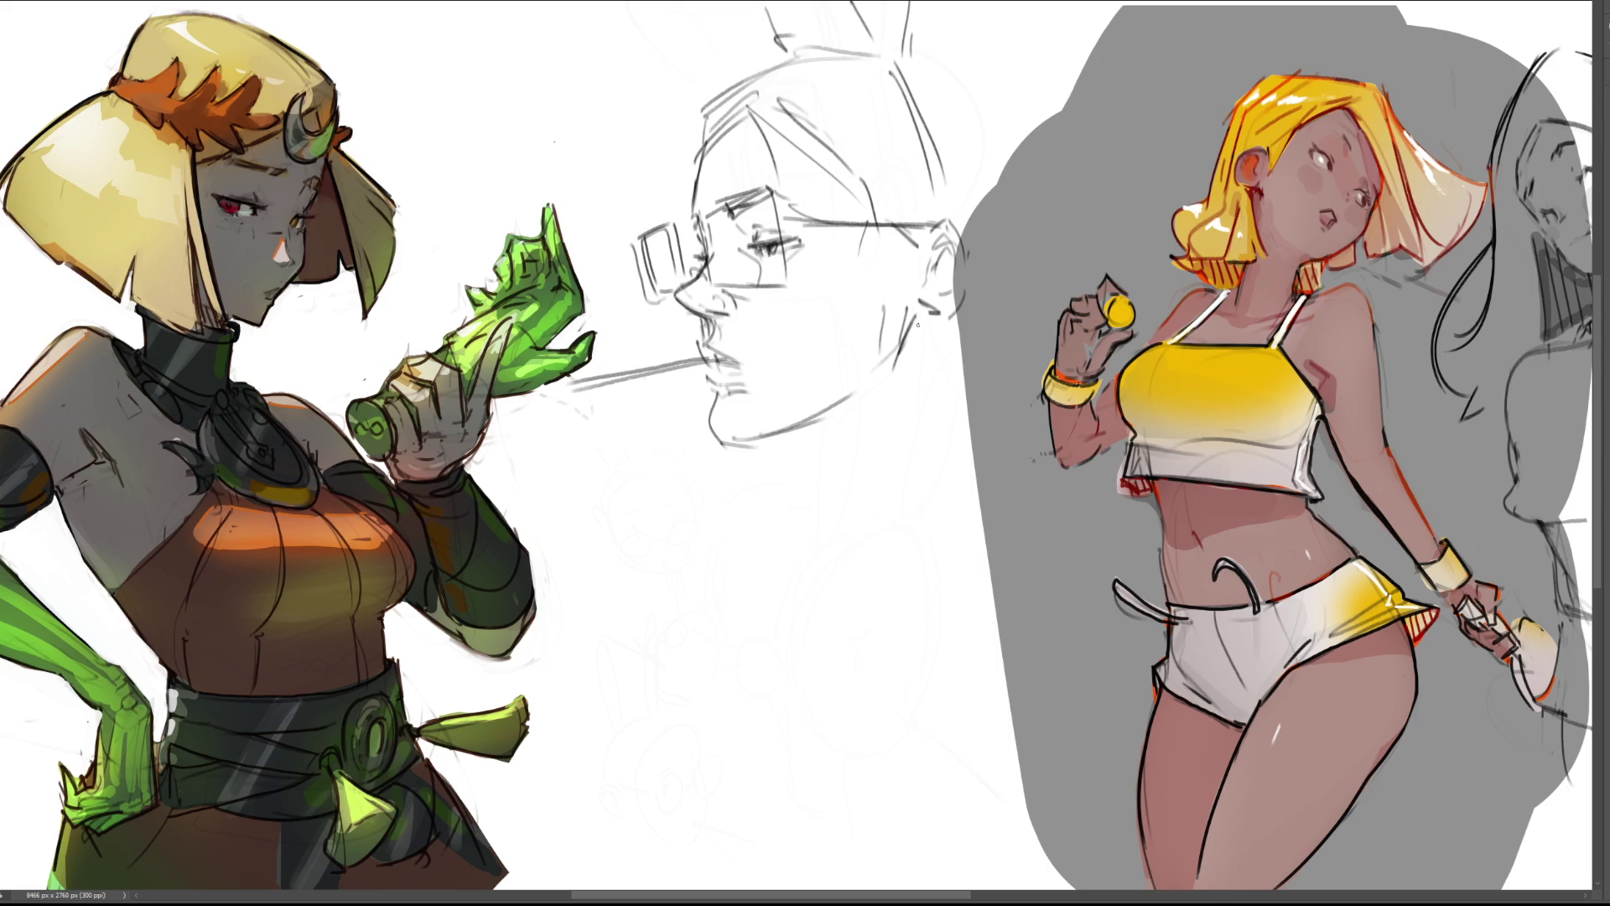
Define the upper lip, lower lip and chin, and darken the lower jawline.
{"action": "mouse_move", "coordinate": [711, 323]}
{"action": "left_mouse_down"}
{"action": "mouse_move", "coordinate": [699, 343]}
{"action": "mouse_move", "coordinate": [753, 366]}
{"action": "mouse_move", "coordinate": [708, 382]}
{"action": "mouse_move", "coordinate": [743, 388]}
{"action": "mouse_move", "coordinate": [714, 368]}
{"action": "mouse_move", "coordinate": [737, 444]}
{"action": "mouse_move", "coordinate": [714, 431]}
{"action": "left_mouse_up"}
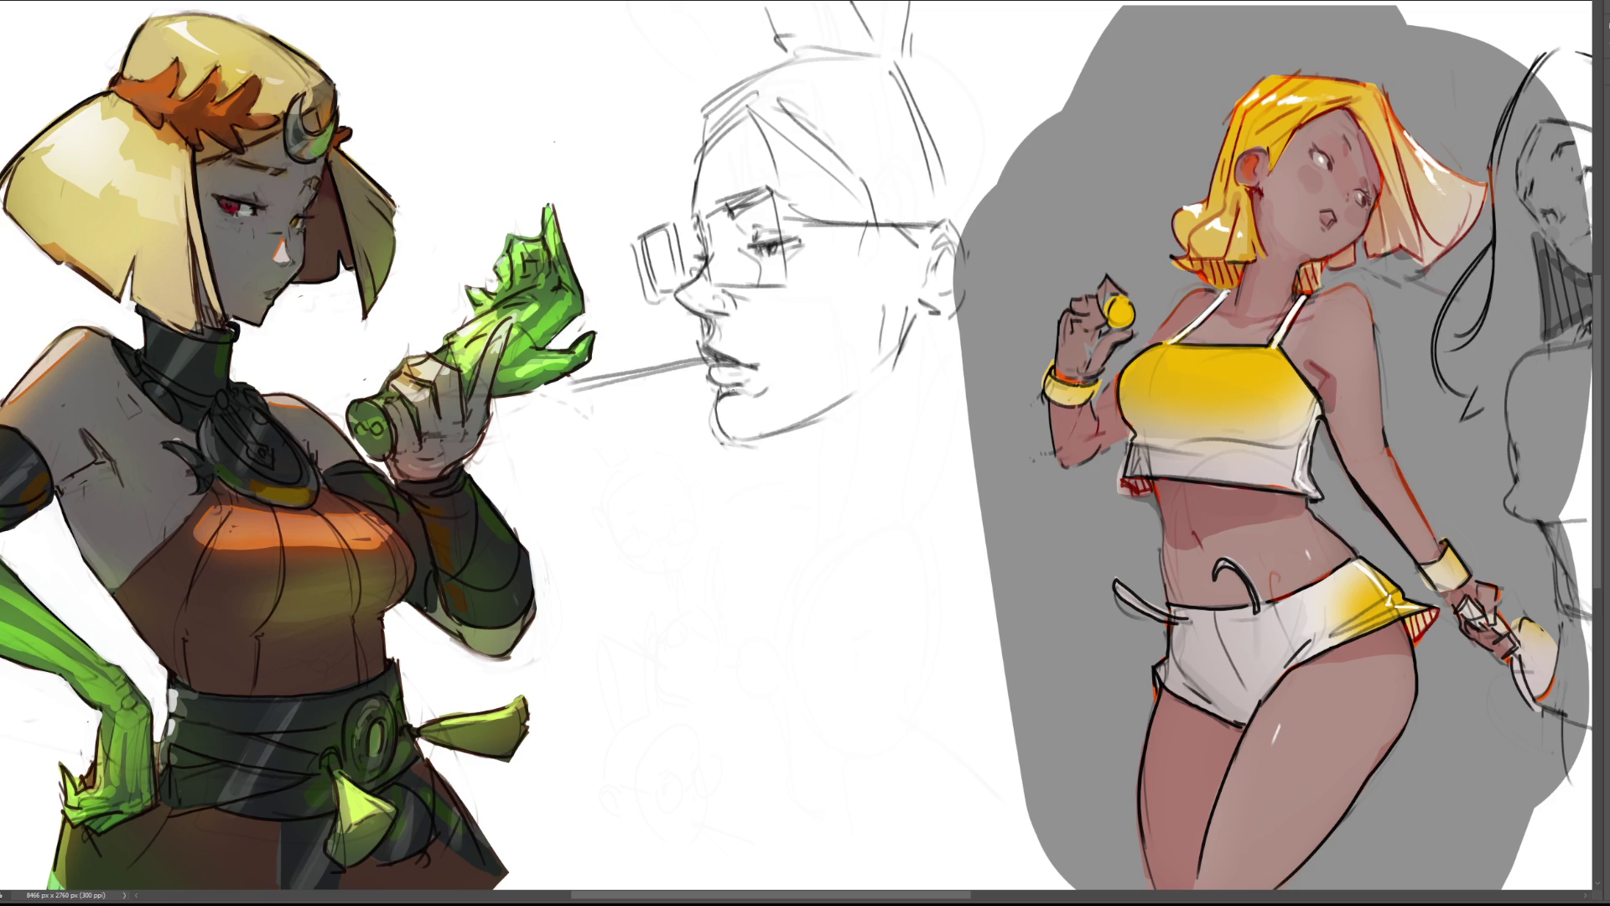
{"action": "left_click_drag", "start_coordinate": [722, 399], "coordinate": [765, 392]}
{"action": "left_click_drag", "start_coordinate": [739, 438], "coordinate": [814, 424]}
Add cheek strokes, darken the jawline along the chin, and draw the ear's outline and inner curves.
{"action": "mouse_move", "coordinate": [759, 256]}
{"action": "left_mouse_down"}
{"action": "mouse_move", "coordinate": [749, 329]}
{"action": "mouse_move", "coordinate": [775, 258]}
{"action": "mouse_move", "coordinate": [747, 269]}
{"action": "left_mouse_up"}
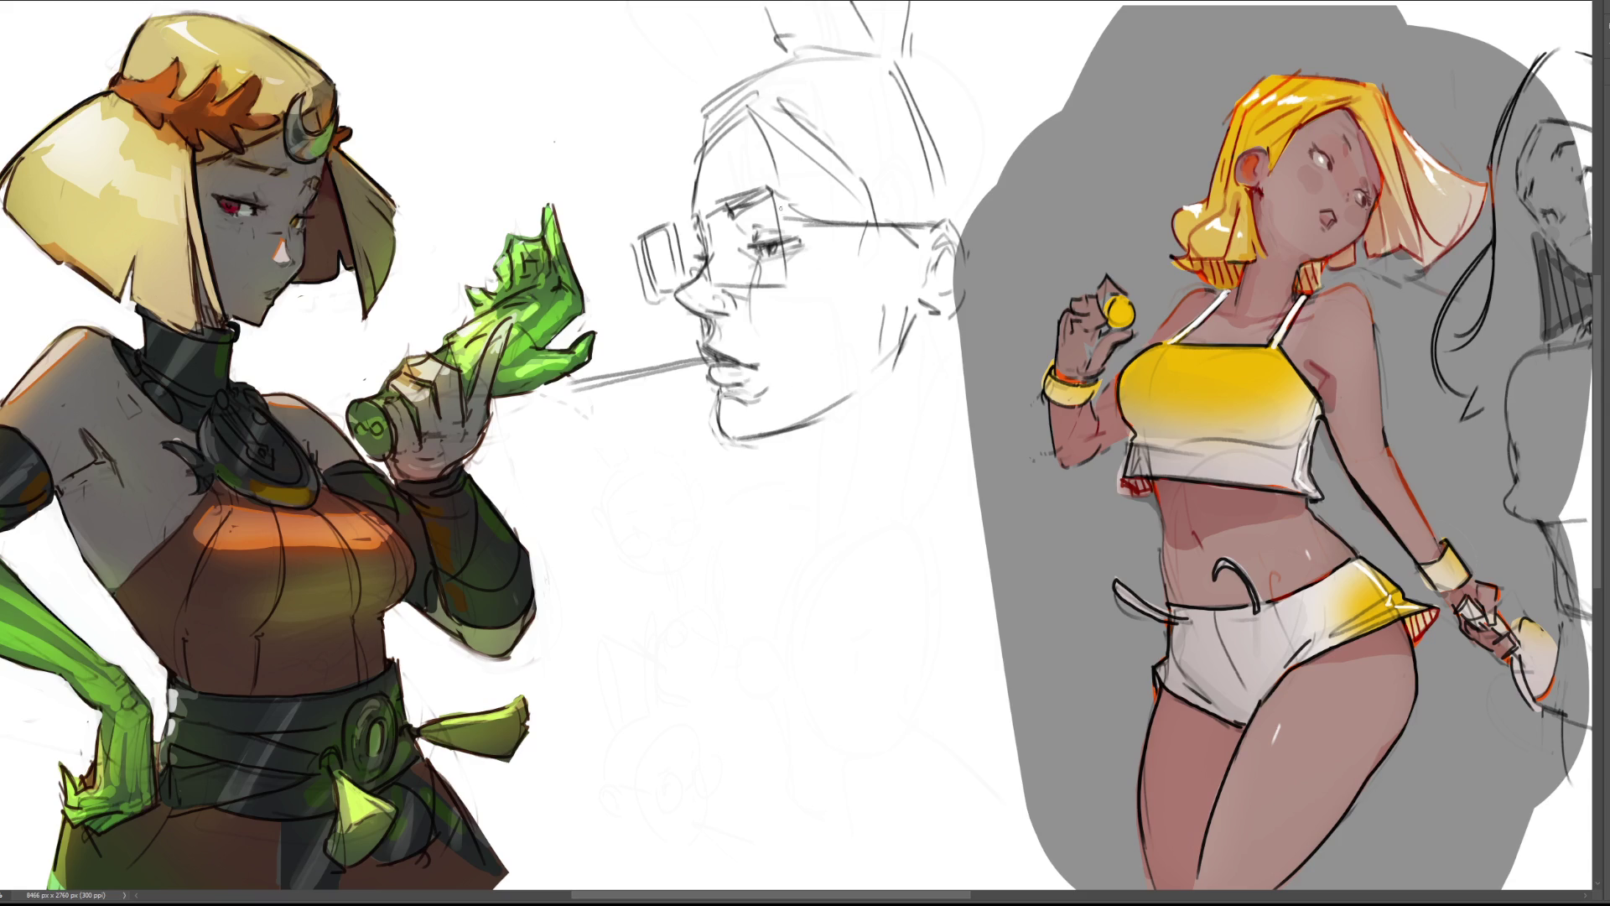
{"action": "left_click_drag", "start_coordinate": [726, 441], "coordinate": [872, 391]}
{"action": "left_click_drag", "start_coordinate": [919, 305], "coordinate": [943, 326]}
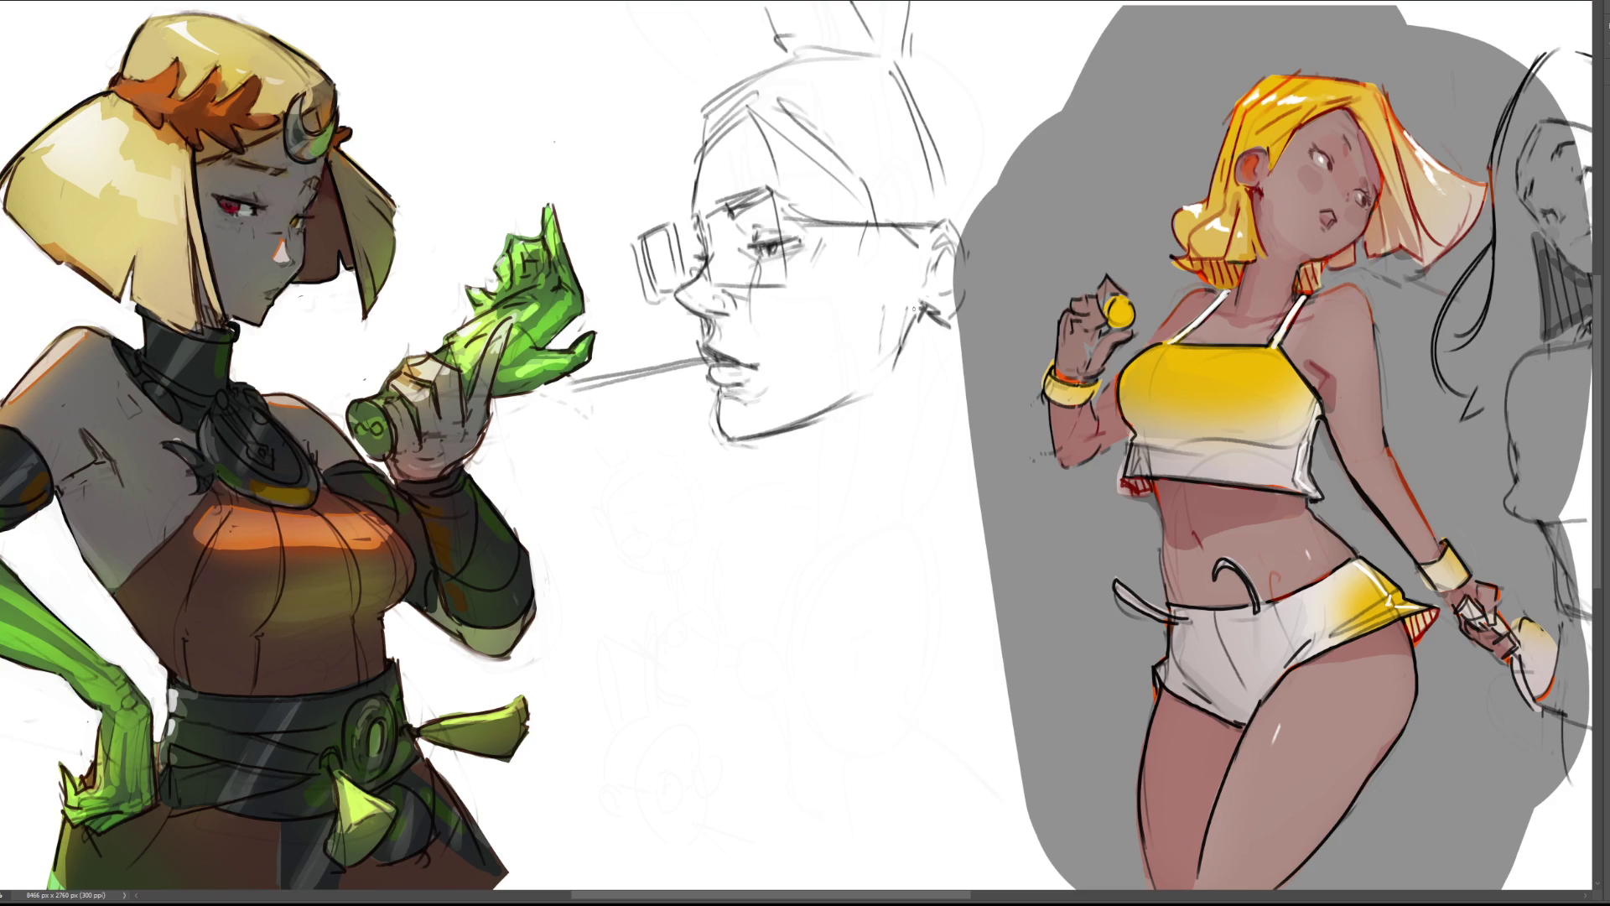
{"action": "mouse_move", "coordinate": [923, 251]}
{"action": "left_mouse_down"}
{"action": "mouse_move", "coordinate": [956, 214]}
{"action": "mouse_move", "coordinate": [967, 262]}
{"action": "left_mouse_up"}
{"action": "left_click_drag", "start_coordinate": [980, 247], "coordinate": [971, 302]}
{"action": "mouse_move", "coordinate": [965, 219]}
{"action": "left_mouse_down"}
{"action": "mouse_move", "coordinate": [979, 262]}
{"action": "mouse_move", "coordinate": [965, 315]}
{"action": "left_mouse_up"}
{"action": "left_click_drag", "start_coordinate": [955, 250], "coordinate": [934, 268]}
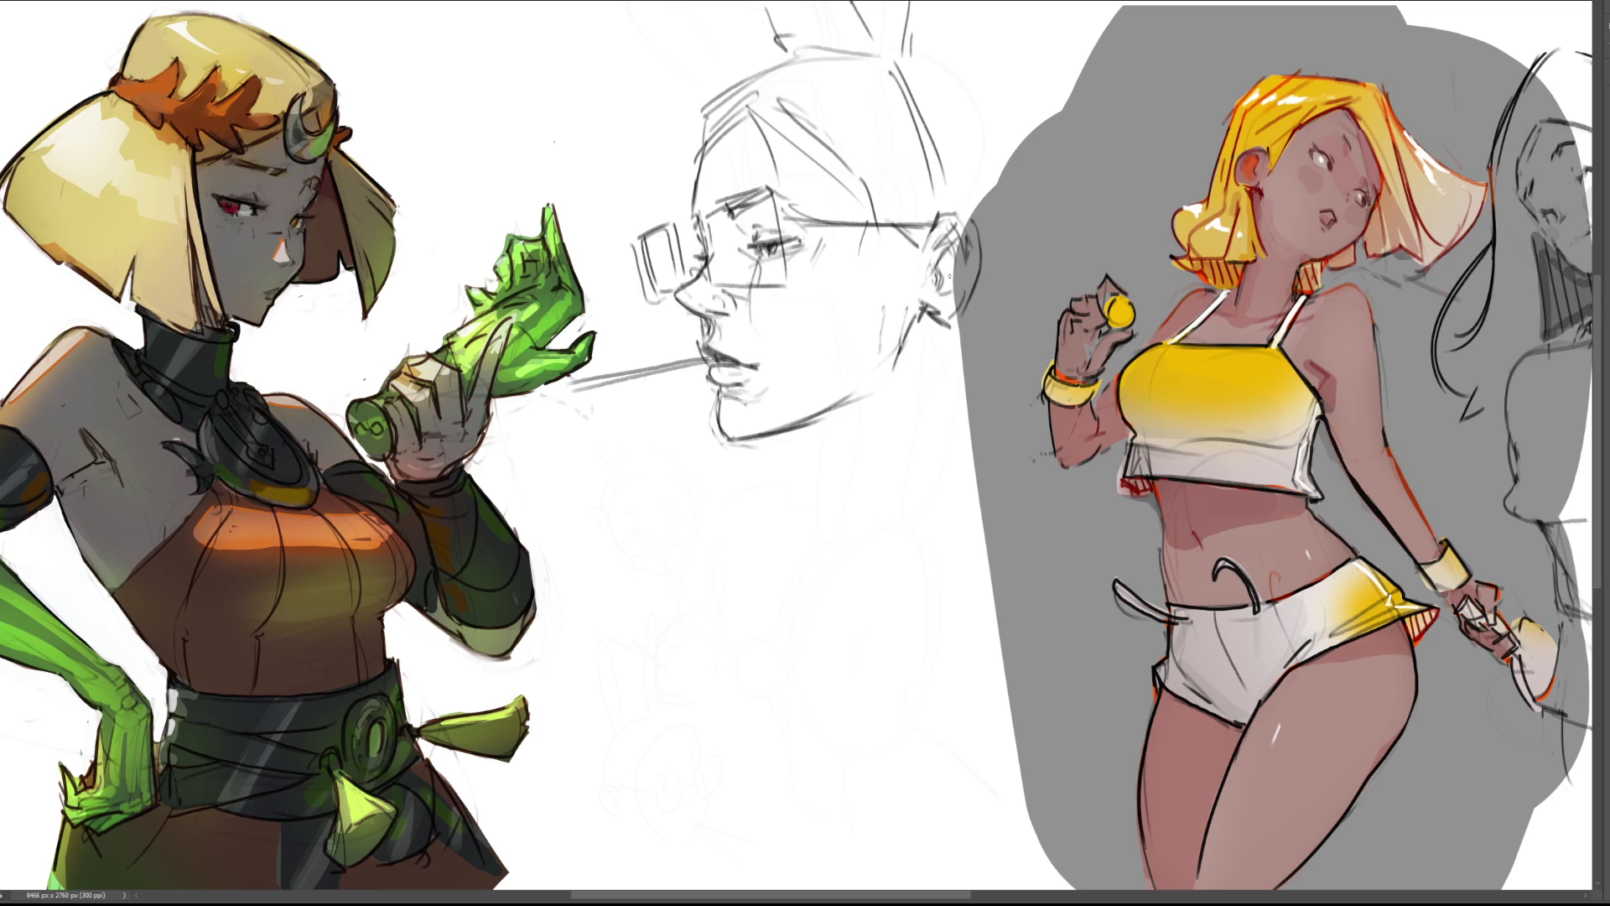
{"action": "left_click_drag", "start_coordinate": [965, 262], "coordinate": [962, 284]}
Sketch back-of-hair arcs, redraw the rectangular lens around the eye, and start a neck line.
{"action": "mouse_move", "coordinate": [915, 37]}
{"action": "left_mouse_down"}
{"action": "mouse_move", "coordinate": [1034, 135]}
{"action": "mouse_move", "coordinate": [1017, 235]}
{"action": "left_mouse_up"}
{"action": "left_click_drag", "start_coordinate": [1017, 87], "coordinate": [1057, 198]}
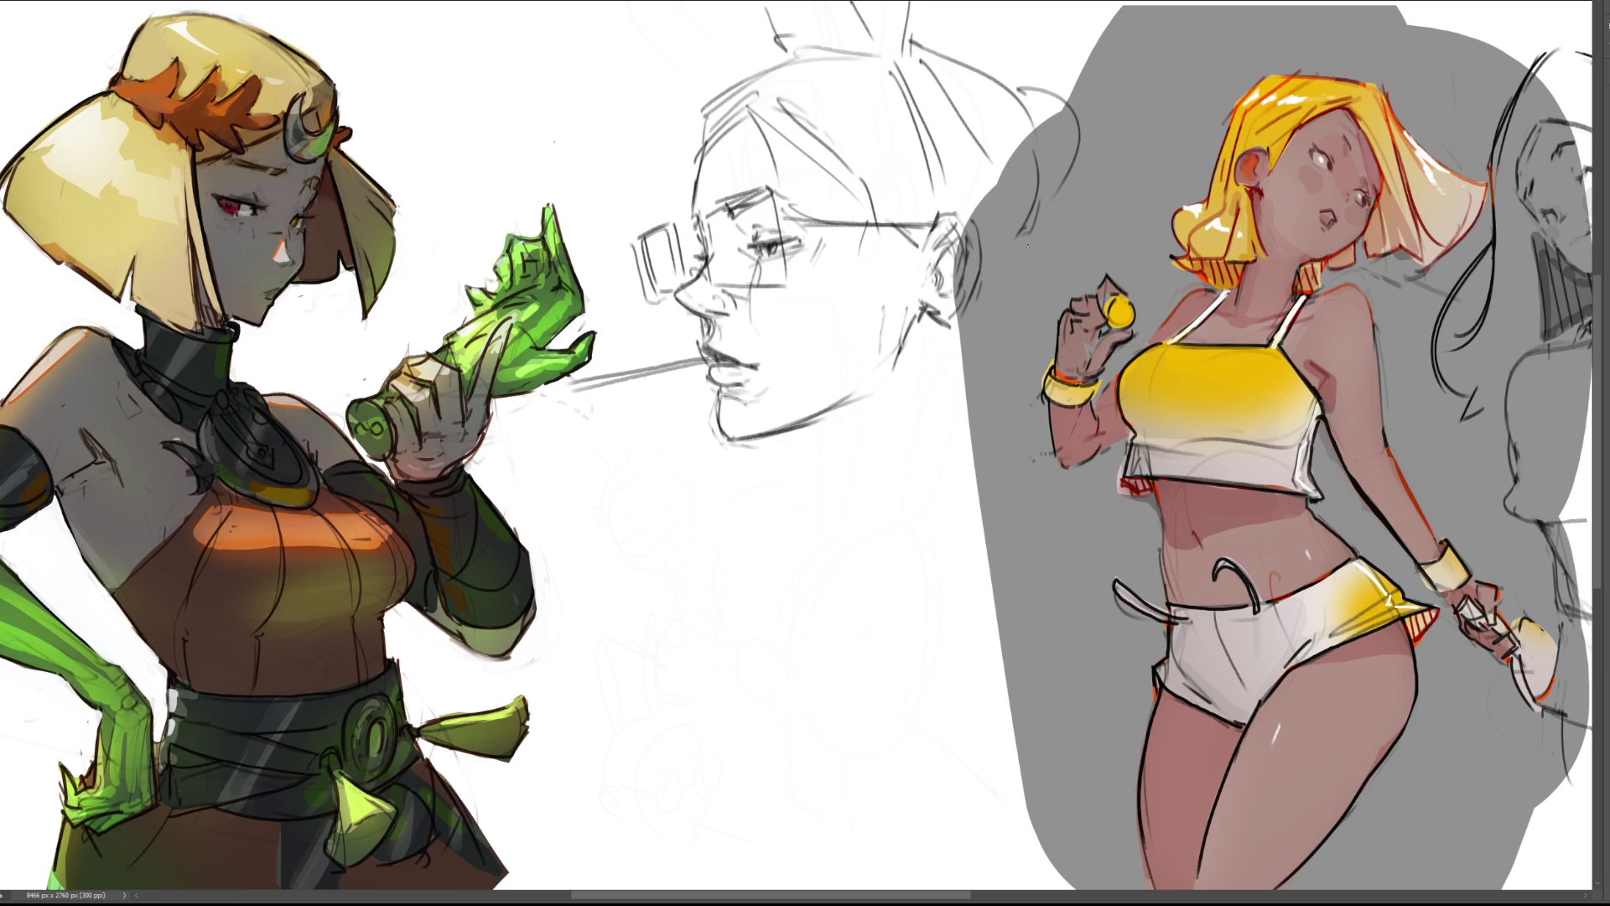
{"action": "left_click_drag", "start_coordinate": [657, 257], "coordinate": [690, 254]}
{"action": "mouse_move", "coordinate": [703, 216]}
{"action": "left_mouse_down"}
{"action": "mouse_move", "coordinate": [734, 290]}
{"action": "mouse_move", "coordinate": [774, 210]}
{"action": "mouse_move", "coordinate": [787, 293]}
{"action": "left_mouse_up"}
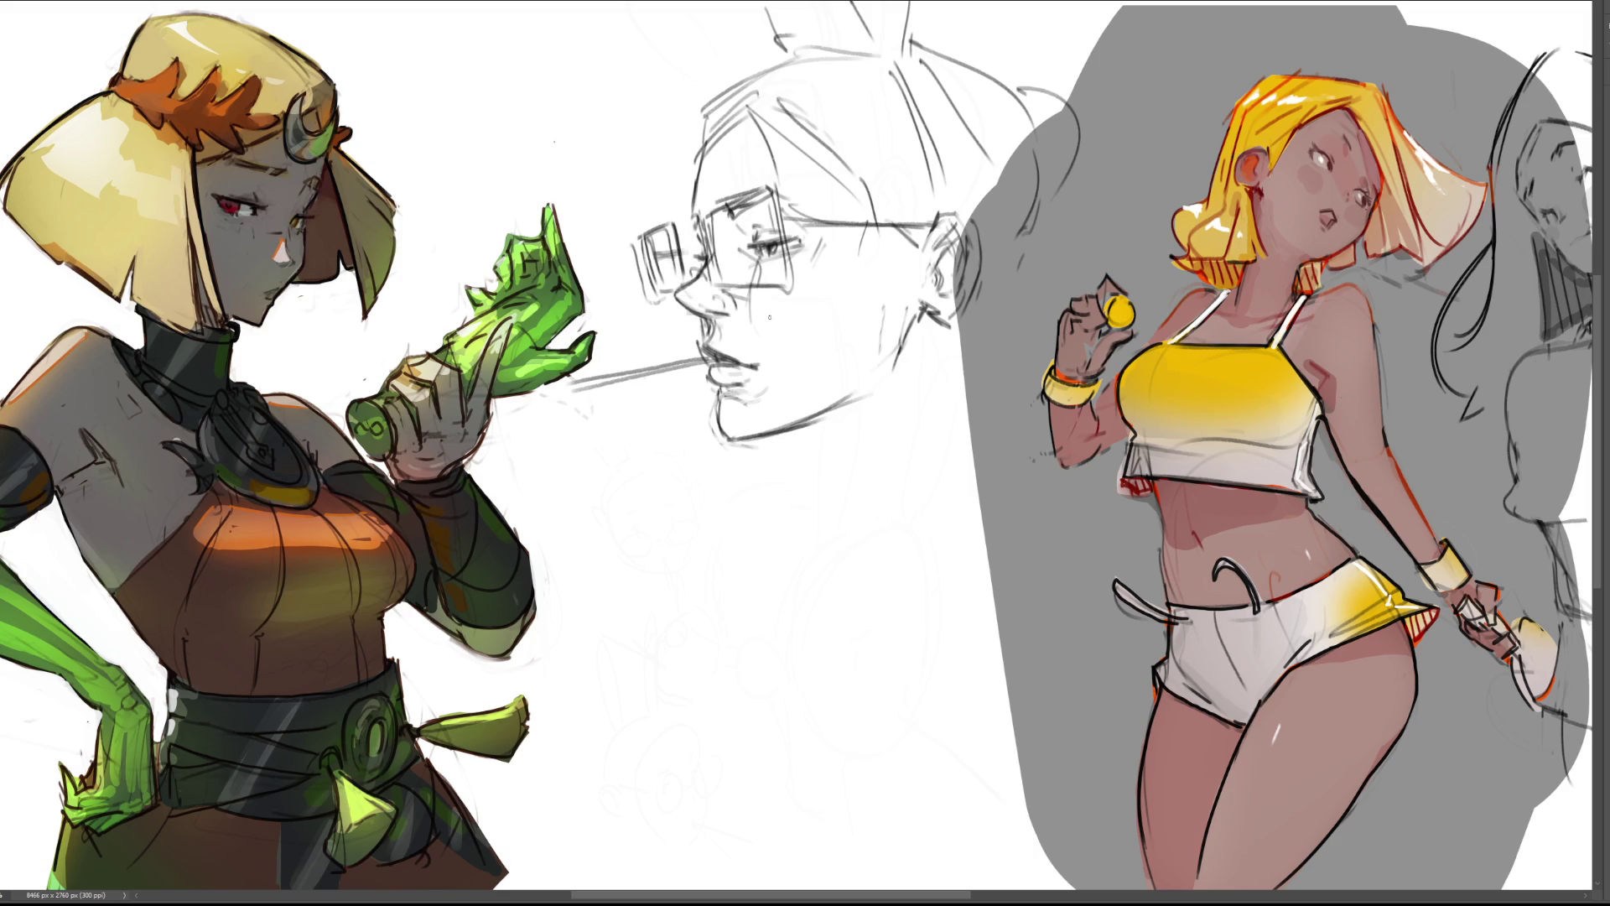
{"action": "mouse_move", "coordinate": [795, 426]}
{"action": "left_mouse_down"}
{"action": "mouse_move", "coordinate": [857, 457]}
{"action": "mouse_move", "coordinate": [862, 495]}
{"action": "left_mouse_up"}
Replace the first neck stroke with lines from the ear and jaw down the neck.
{"action": "key", "text": "ctrl+z"}
{"action": "left_click_drag", "start_coordinate": [928, 327], "coordinate": [910, 512]}
{"action": "mouse_move", "coordinate": [850, 465]}
{"action": "left_mouse_down"}
{"action": "mouse_move", "coordinate": [885, 580]}
{"action": "mouse_move", "coordinate": [856, 610]}
{"action": "mouse_move", "coordinate": [906, 588]}
{"action": "mouse_move", "coordinate": [948, 520]}
{"action": "left_mouse_up"}
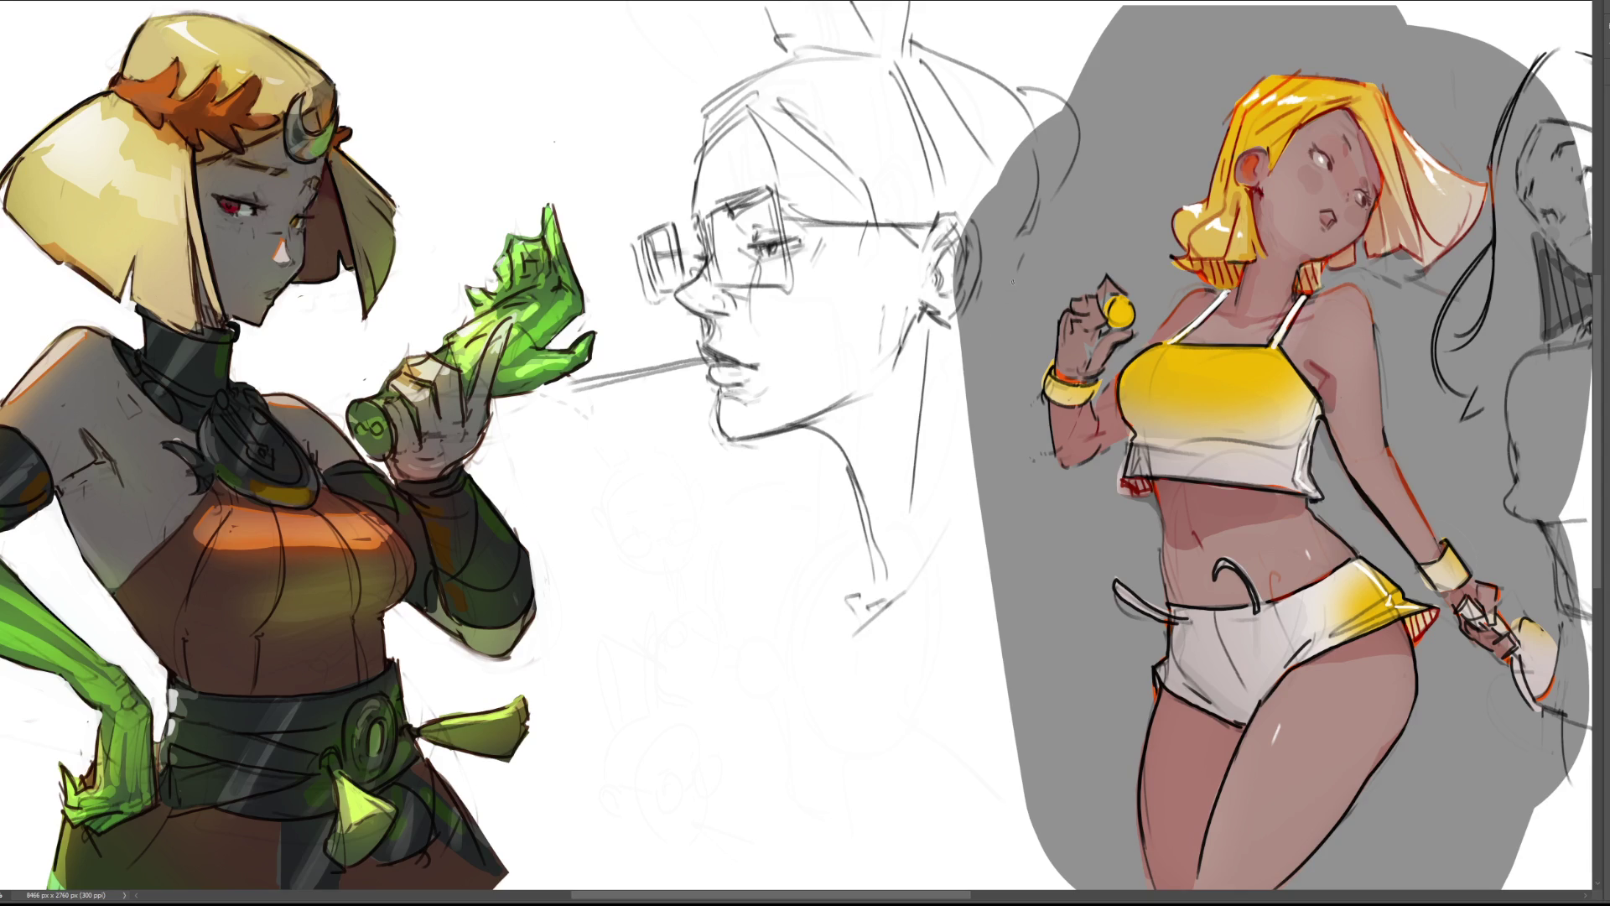
Sketch long hair strands behind the head, ending in a looping curl with a hook.
{"action": "mouse_move", "coordinate": [974, 339]}
{"action": "left_mouse_down"}
{"action": "mouse_move", "coordinate": [1023, 527]}
{"action": "mouse_move", "coordinate": [989, 320]}
{"action": "mouse_move", "coordinate": [1043, 164]}
{"action": "left_mouse_up"}
{"action": "mouse_move", "coordinate": [1038, 238]}
{"action": "left_mouse_down"}
{"action": "mouse_move", "coordinate": [973, 356]}
{"action": "mouse_move", "coordinate": [986, 352]}
{"action": "left_mouse_up"}
{"action": "left_click_drag", "start_coordinate": [1033, 163], "coordinate": [1030, 281]}
{"action": "mouse_move", "coordinate": [980, 67]}
{"action": "left_mouse_down"}
{"action": "mouse_move", "coordinate": [1095, 42]}
{"action": "mouse_move", "coordinate": [1019, 289]}
{"action": "left_mouse_up"}
{"action": "key", "text": "ctrl+z"}
{"action": "key", "text": "ctrl+z"}
{"action": "left_click_drag", "start_coordinate": [1019, 88], "coordinate": [1068, 245]}
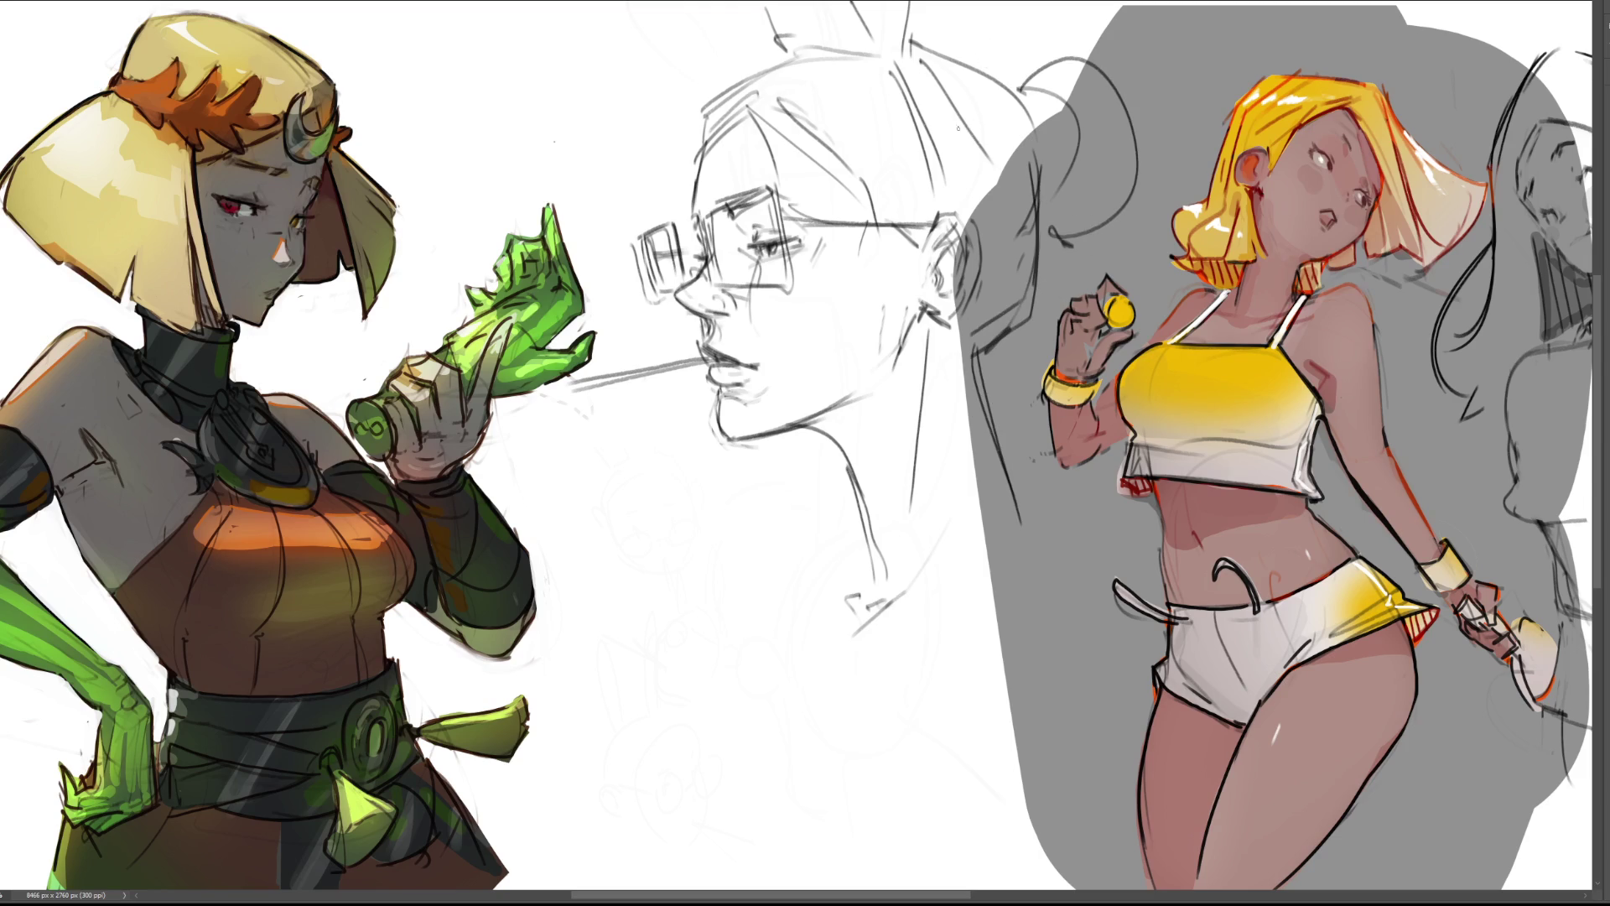
Darken and add short hair strokes along the top of the head.
{"action": "left_click_drag", "start_coordinate": [857, 2], "coordinate": [885, 52]}
{"action": "left_click_drag", "start_coordinate": [914, 1], "coordinate": [905, 54]}
{"action": "left_click_drag", "start_coordinate": [859, 1], "coordinate": [874, 52]}
{"action": "left_click_drag", "start_coordinate": [763, 1], "coordinate": [795, 51]}
{"action": "left_click_drag", "start_coordinate": [810, 2], "coordinate": [819, 37]}
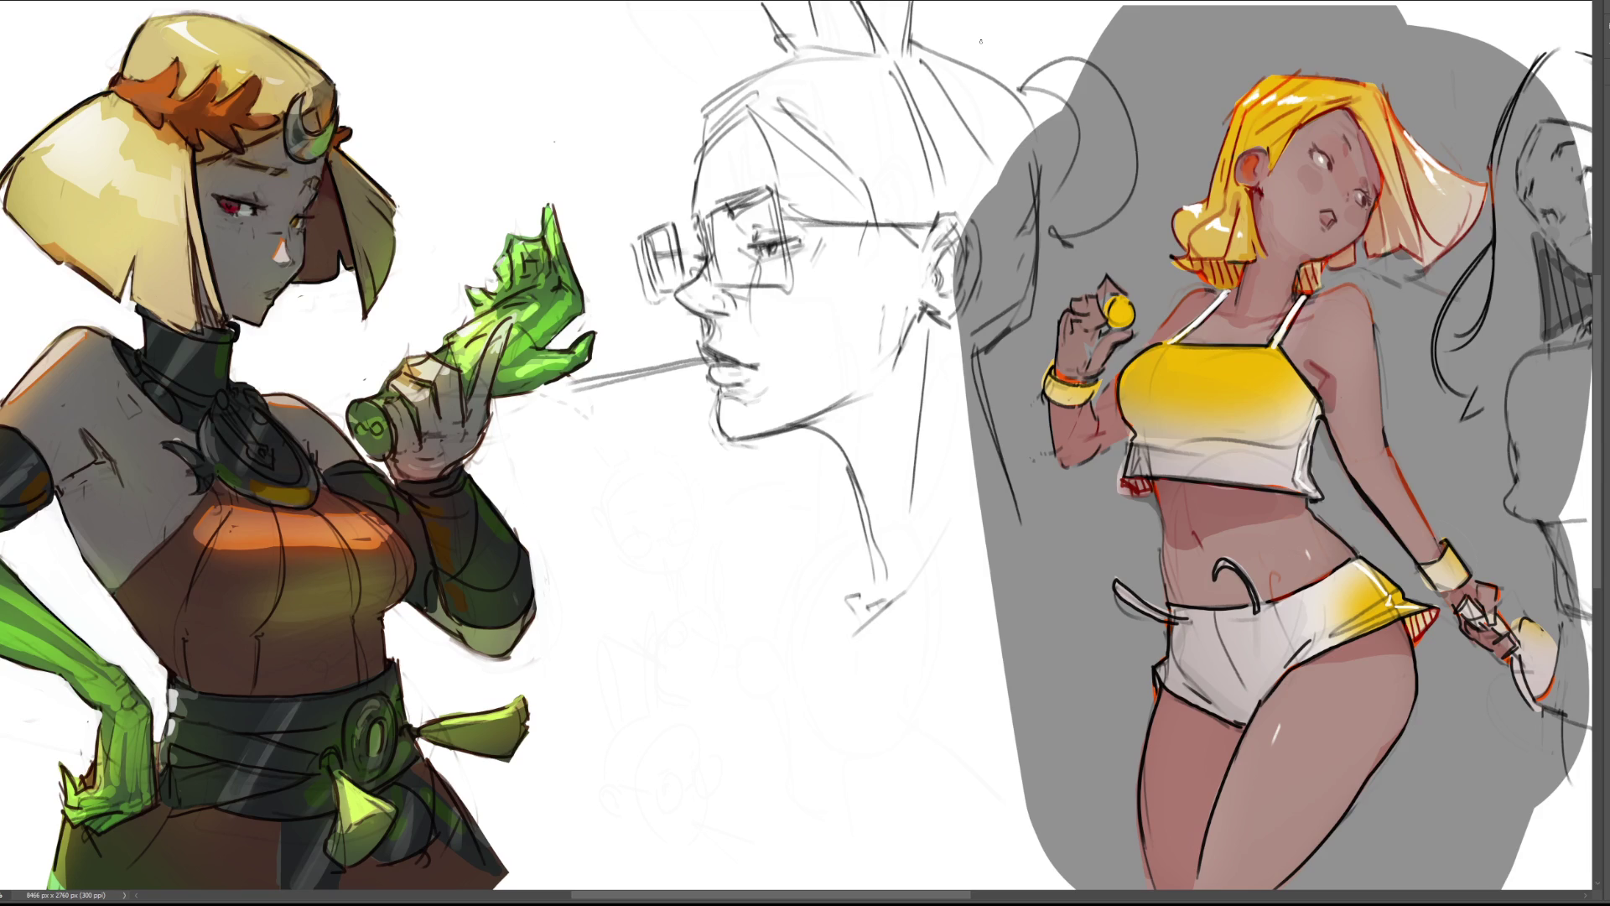